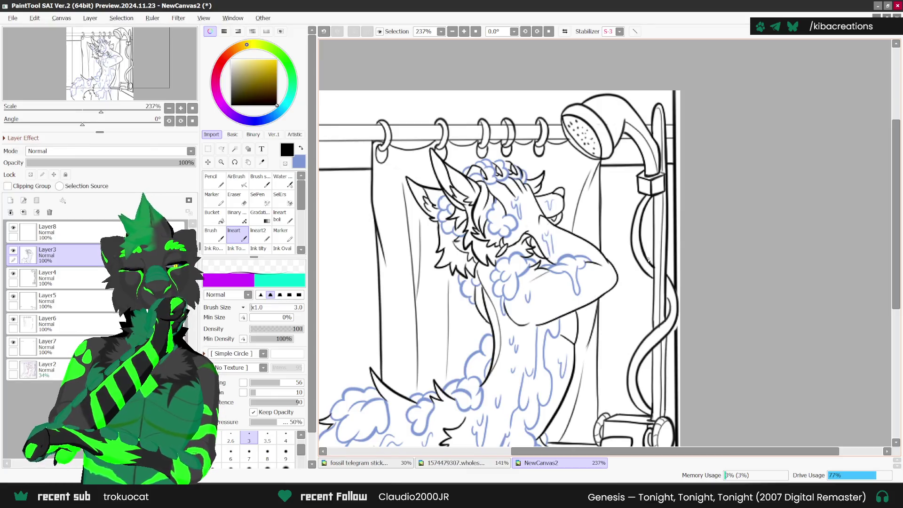
Look over the character's reference sheet and the sticker artwork.
{"action": "scroll", "coordinate": [474, 266], "scroll_direction": "up", "scroll_amount": 2}
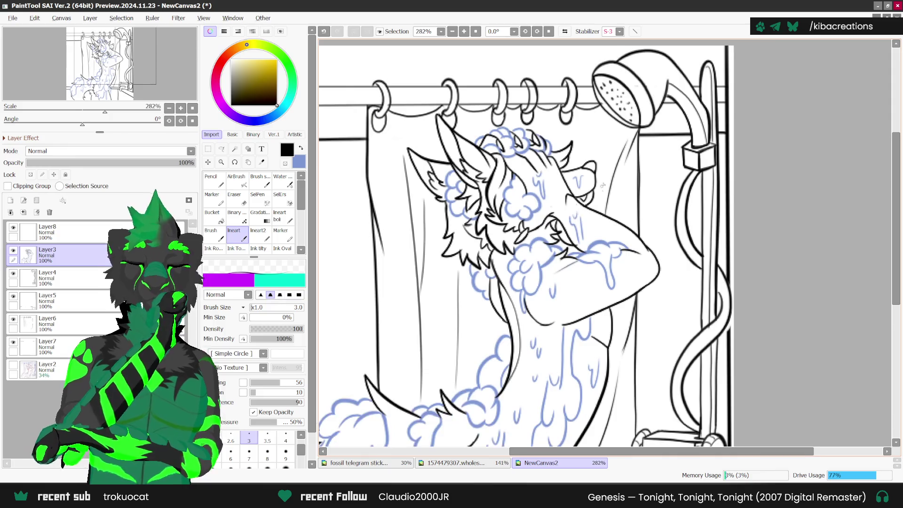
{"action": "scroll", "coordinate": [556, 207], "scroll_direction": "down", "scroll_amount": 4}
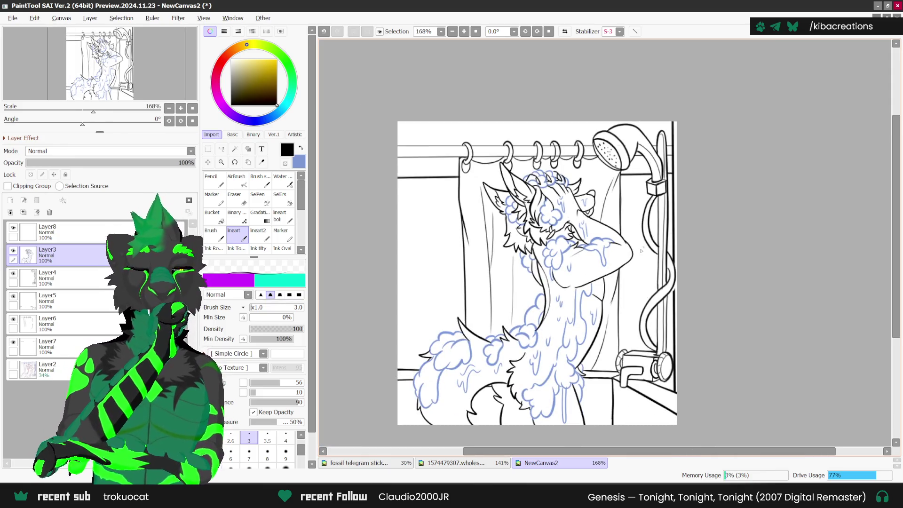
{"action": "left_click", "coordinate": [452, 463]}
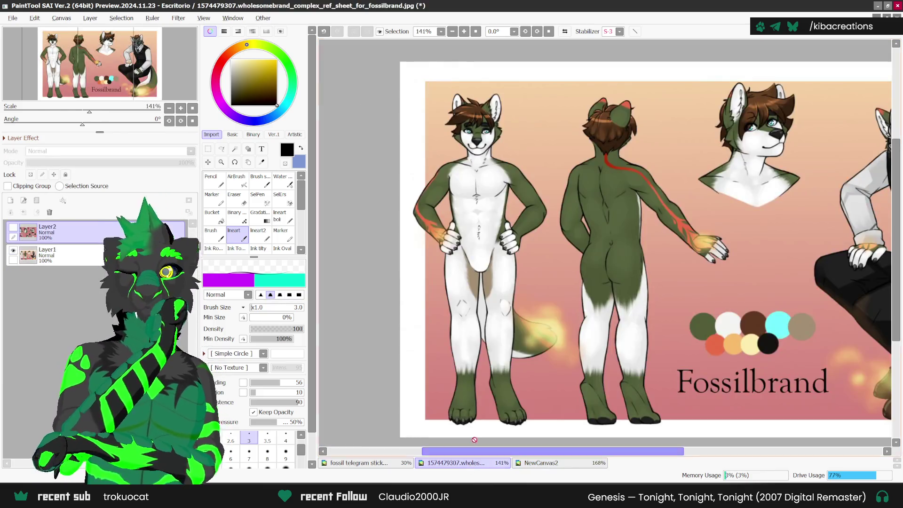
{"action": "left_click", "coordinate": [405, 462]}
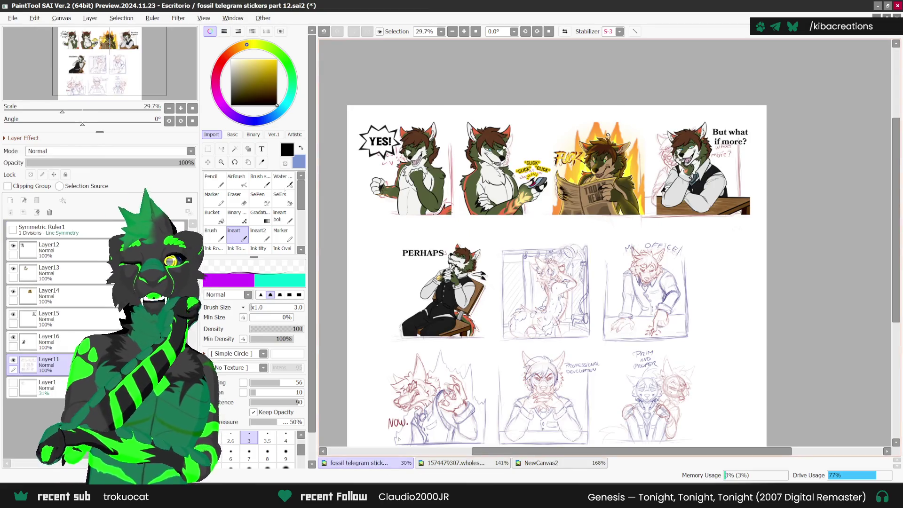
Sample the olive fur colour from a sticker with the Syringe, then add a new layer to the shower drawing.
{"action": "left_click", "coordinate": [262, 162]}
{"action": "scroll", "coordinate": [485, 176], "scroll_direction": "up", "scroll_amount": 3}
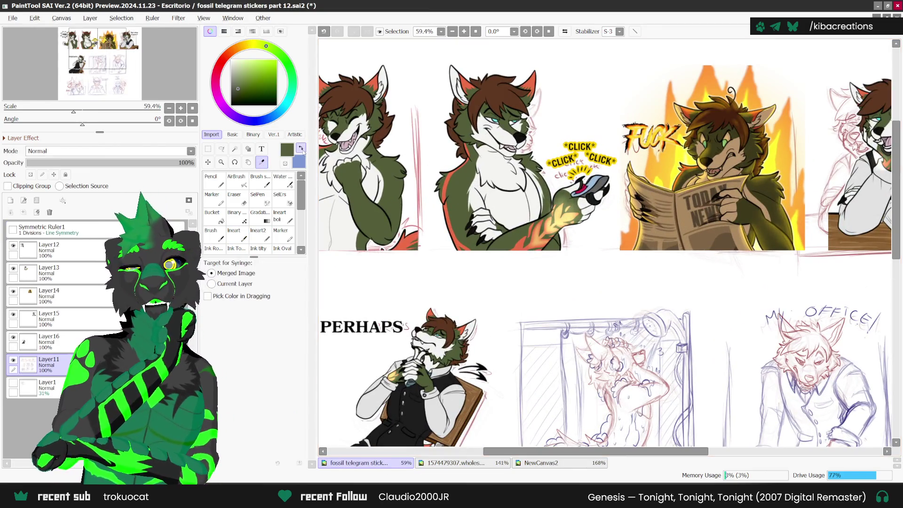
{"action": "left_click", "coordinate": [301, 149]}
{"action": "left_click", "coordinate": [470, 277]}
{"action": "left_click", "coordinate": [554, 459]}
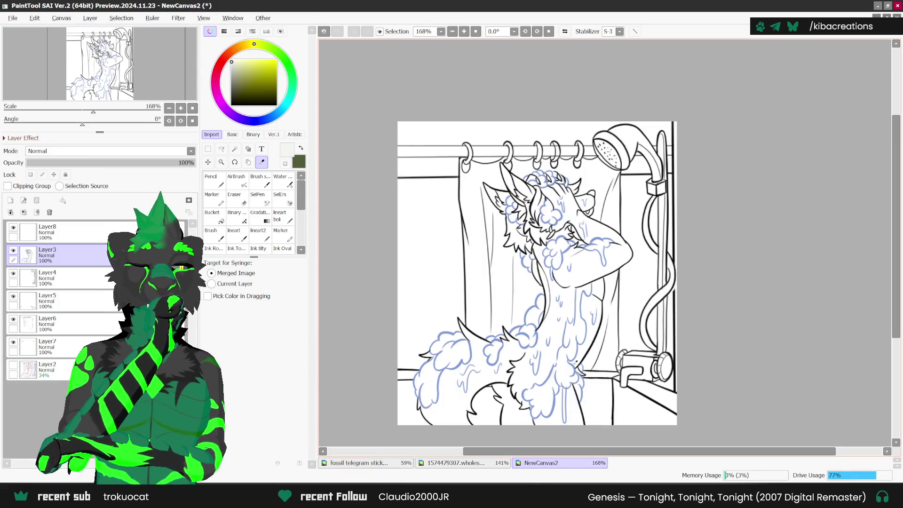
{"action": "left_click", "coordinate": [10, 200]}
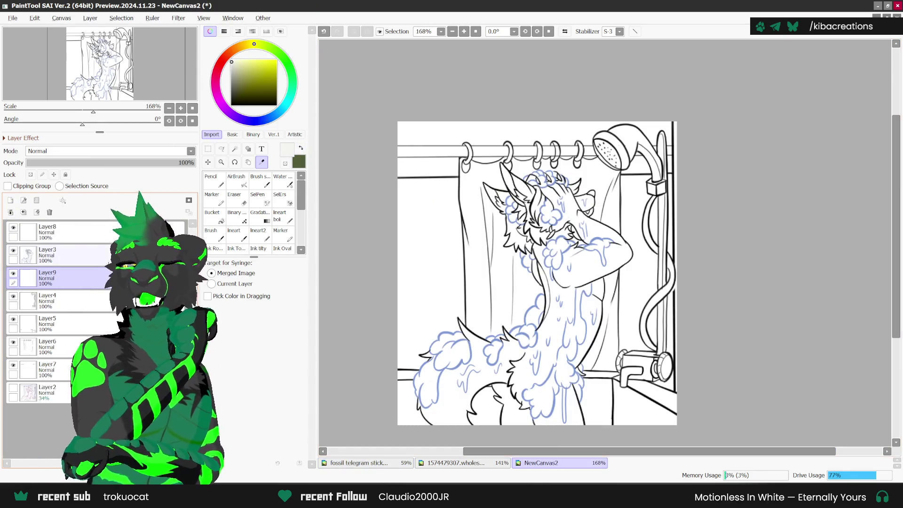
On line-art Layer3, select the background around the character with the Magic Wand.
{"action": "left_click", "coordinate": [47, 254]}
{"action": "left_click", "coordinate": [235, 149]}
{"action": "left_click", "coordinate": [301, 148]}
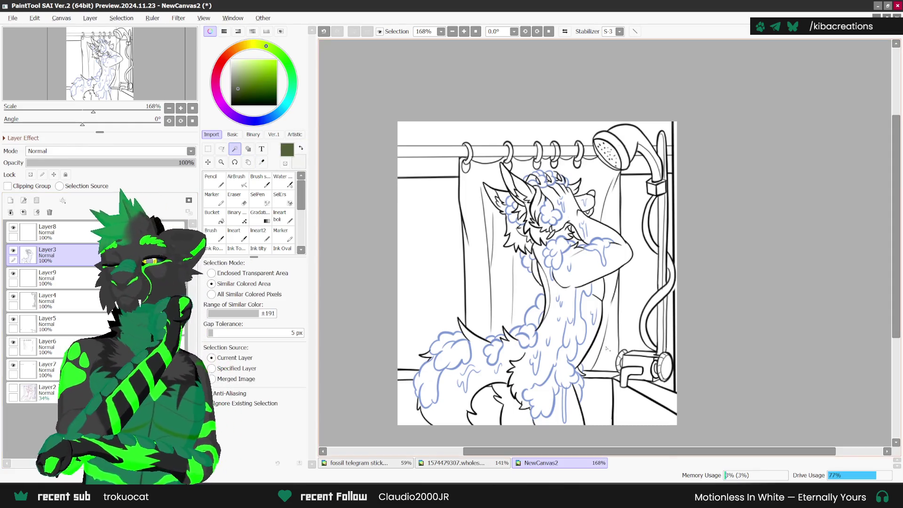
{"action": "left_click", "coordinate": [609, 298]}
{"action": "scroll", "coordinate": [520, 403], "scroll_direction": "up", "scroll_amount": 1}
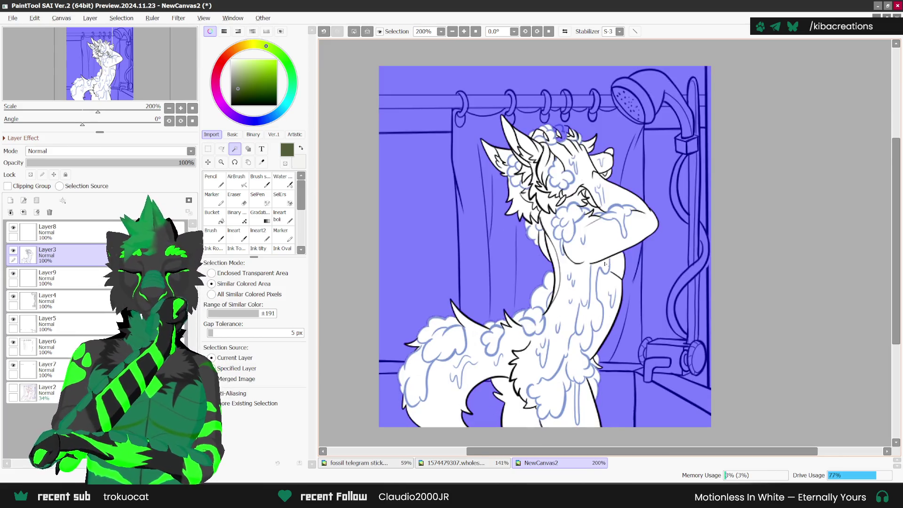
{"action": "scroll", "coordinate": [564, 305], "scroll_direction": "up", "scroll_amount": 1}
{"action": "scroll", "coordinate": [596, 260], "scroll_direction": "down", "scroll_amount": 1}
{"action": "scroll", "coordinate": [583, 197], "scroll_direction": "up", "scroll_amount": 1}
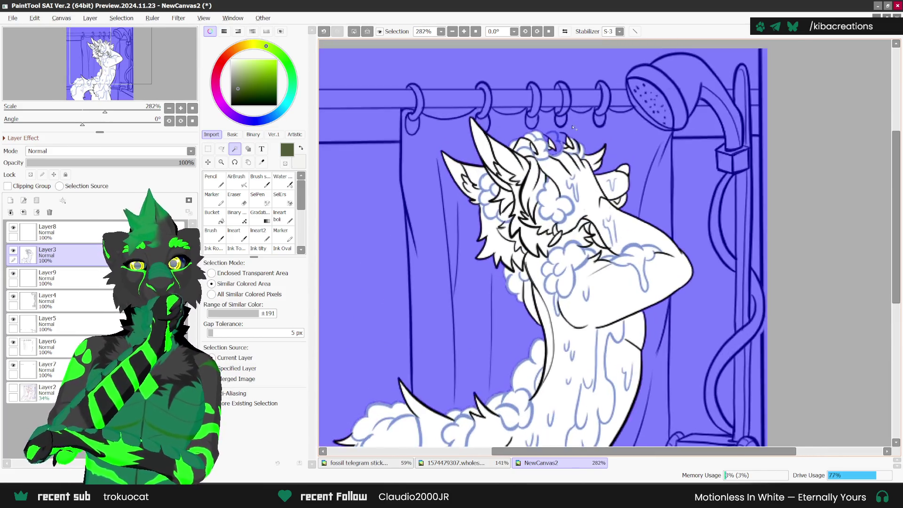
{"action": "scroll", "coordinate": [569, 126], "scroll_direction": "up", "scroll_amount": 1}
{"action": "scroll", "coordinate": [566, 126], "scroll_direction": "up", "scroll_amount": 1}
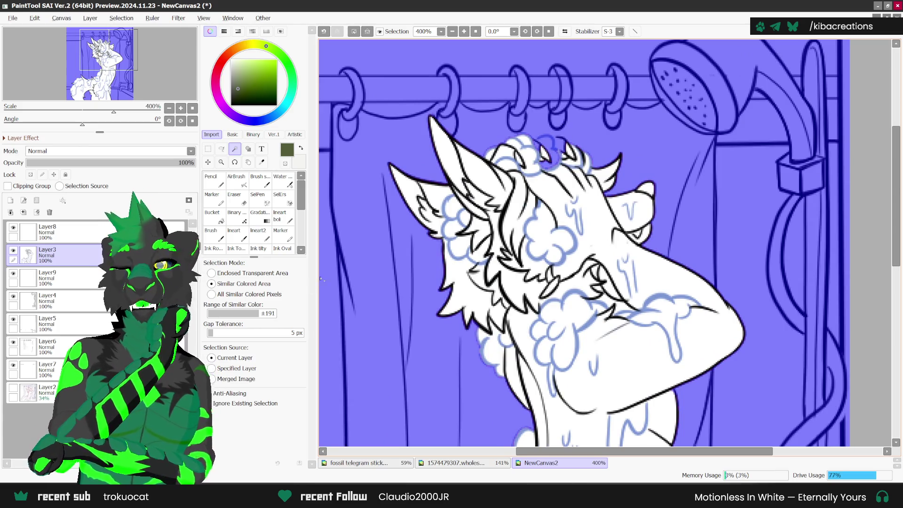
Undo that selection and set the Magic Wand mode to Enclosed Transparent Area.
{"action": "key", "text": "ctrl+z"}
{"action": "left_click", "coordinate": [247, 273]}
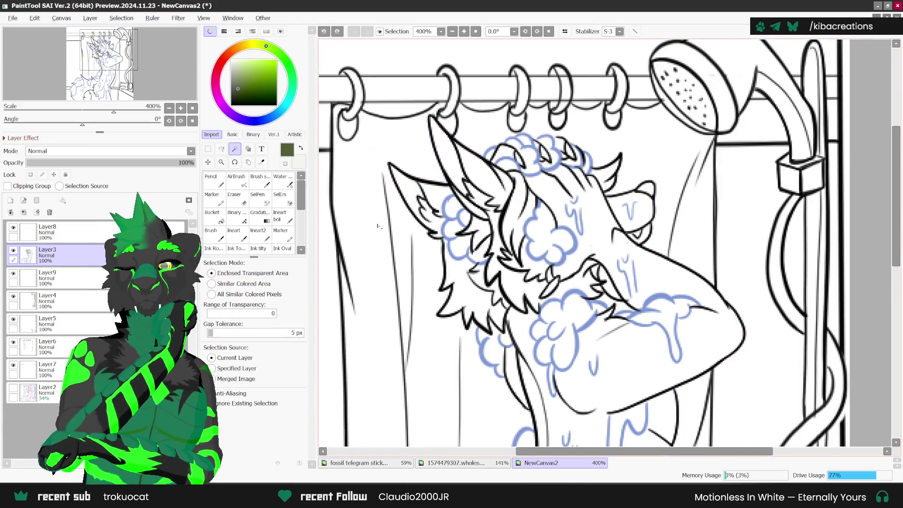
{"action": "scroll", "coordinate": [611, 282], "scroll_direction": "down", "scroll_amount": 1}
{"action": "scroll", "coordinate": [611, 282], "scroll_direction": "down", "scroll_amount": 1}
Magic-wand the background enclosed by the line art around the showering character.
{"action": "left_click", "coordinate": [645, 316]}
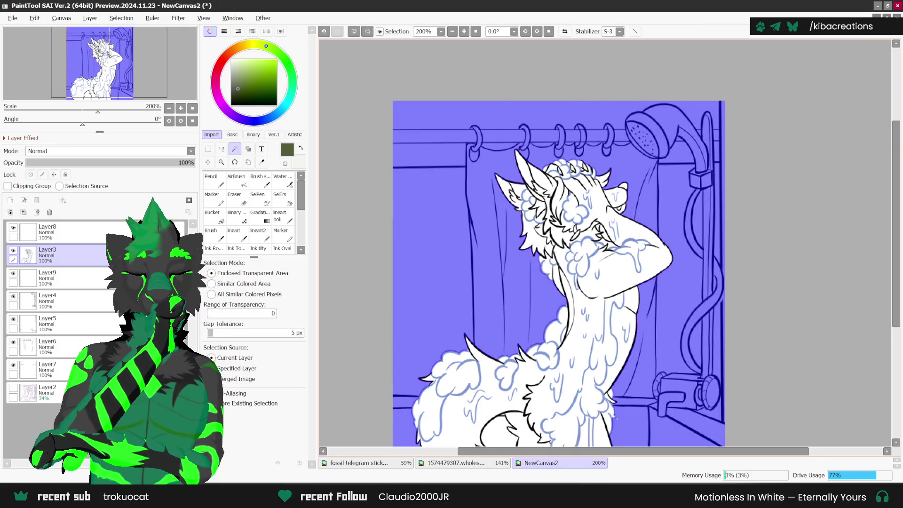
{"action": "scroll", "coordinate": [613, 417], "scroll_direction": "up", "scroll_amount": 1}
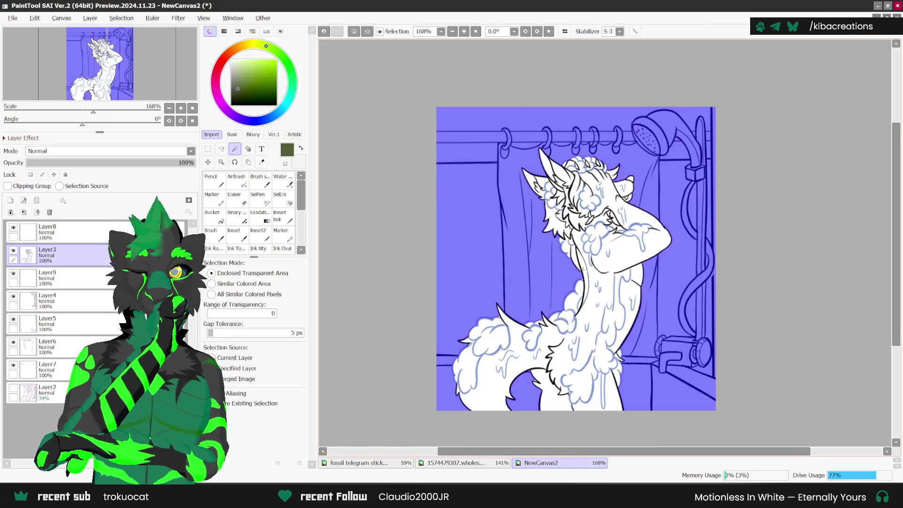
{"action": "scroll", "coordinate": [587, 239], "scroll_direction": "up", "scroll_amount": 1}
{"action": "scroll", "coordinate": [612, 130], "scroll_direction": "up", "scroll_amount": 2}
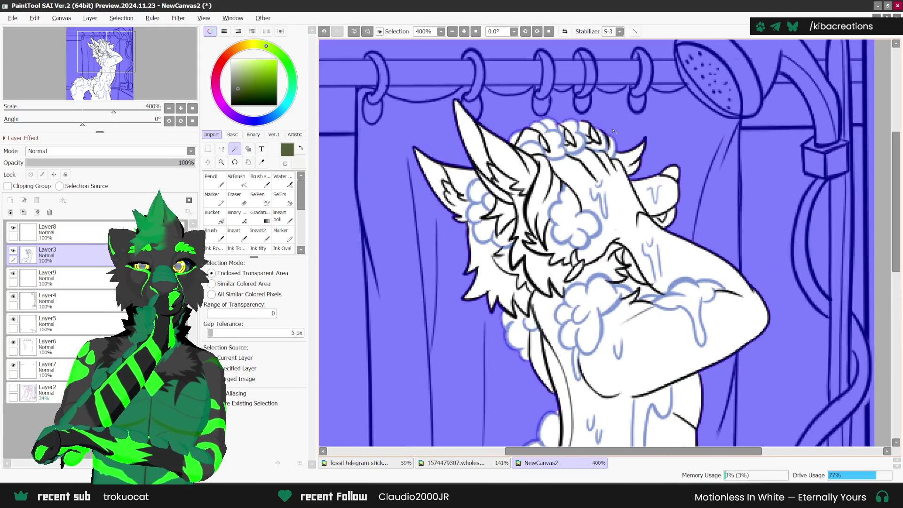
{"action": "scroll", "coordinate": [612, 127], "scroll_direction": "down", "scroll_amount": 3}
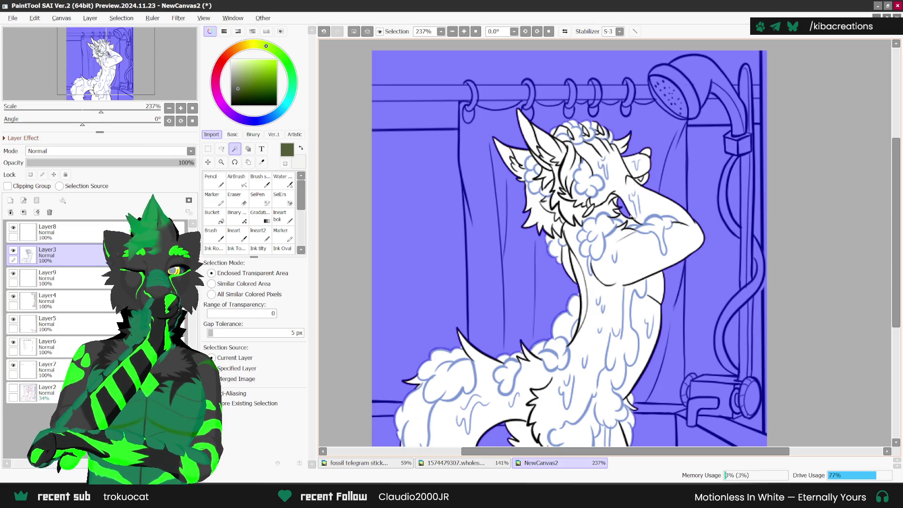
{"action": "scroll", "coordinate": [630, 217], "scroll_direction": "down", "scroll_amount": 1}
{"action": "scroll", "coordinate": [630, 202], "scroll_direction": "down", "scroll_amount": 1}
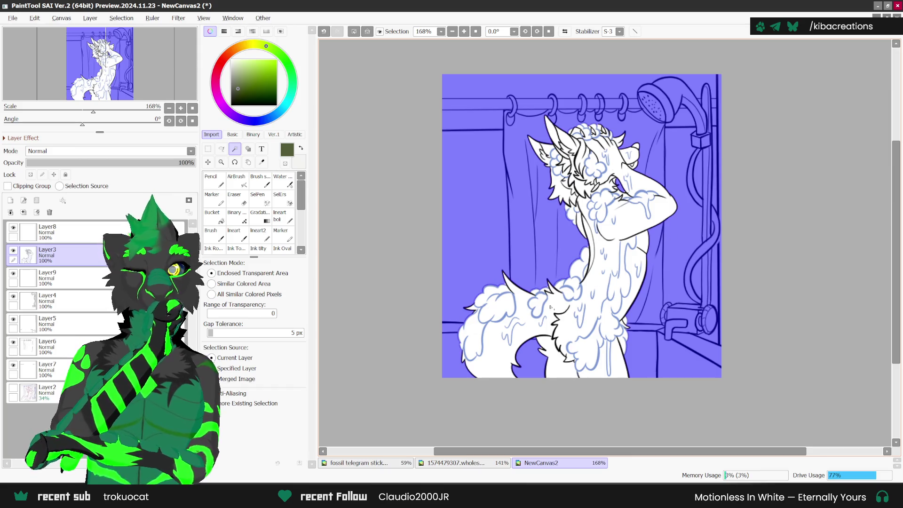
{"action": "scroll", "coordinate": [600, 211], "scroll_direction": "up", "scroll_amount": 2}
{"action": "scroll", "coordinate": [600, 211], "scroll_direction": "up", "scroll_amount": 2}
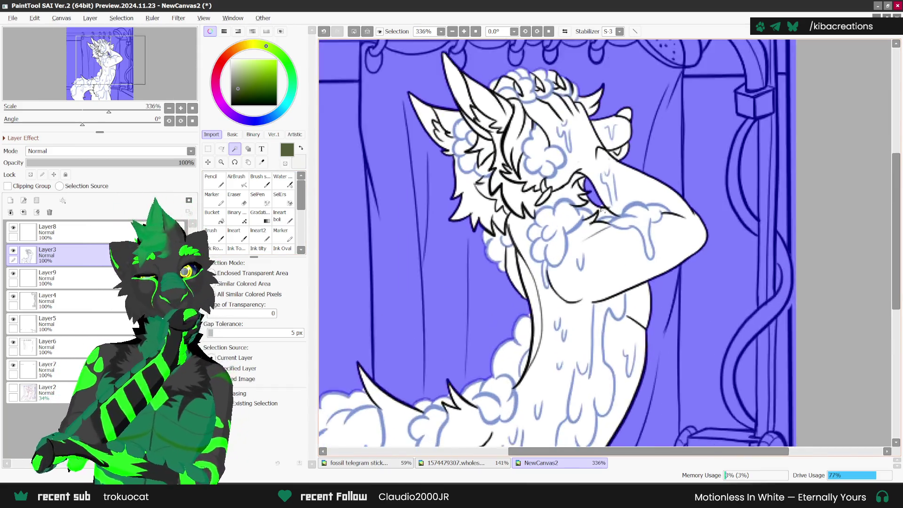
{"action": "scroll", "coordinate": [600, 210], "scroll_direction": "up", "scroll_amount": 1}
Pan and zoom across the canvas to confirm the figure itself stays unselected.
{"action": "left_click_drag", "start_coordinate": [515, 333], "coordinate": [589, 247]}
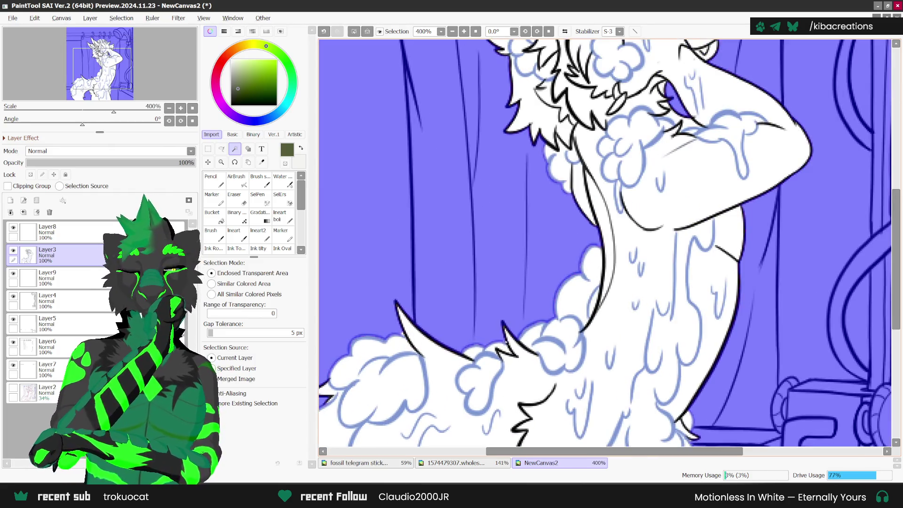
{"action": "scroll", "coordinate": [405, 336], "scroll_direction": "down", "scroll_amount": 2}
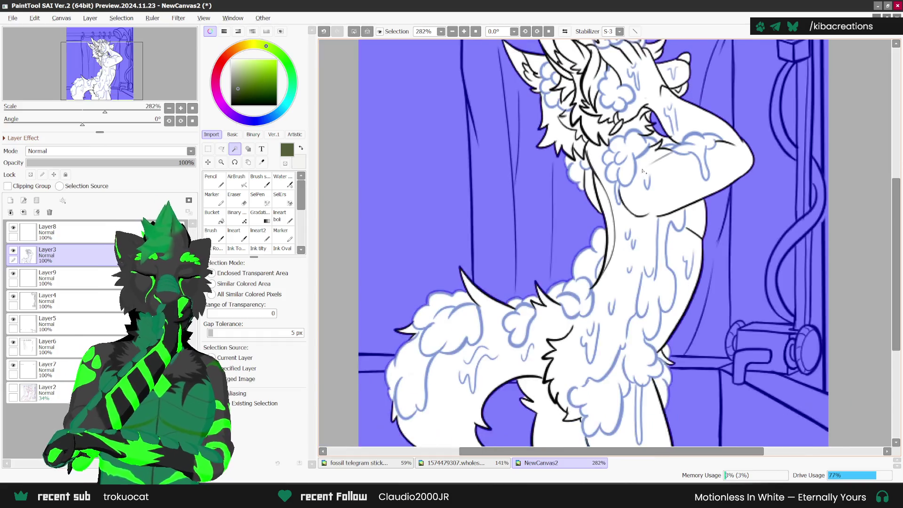
{"action": "scroll", "coordinate": [405, 336], "scroll_direction": "down", "scroll_amount": 2}
{"action": "scroll", "coordinate": [558, 332], "scroll_direction": "up", "scroll_amount": 3}
{"action": "scroll", "coordinate": [562, 332], "scroll_direction": "down", "scroll_amount": 2}
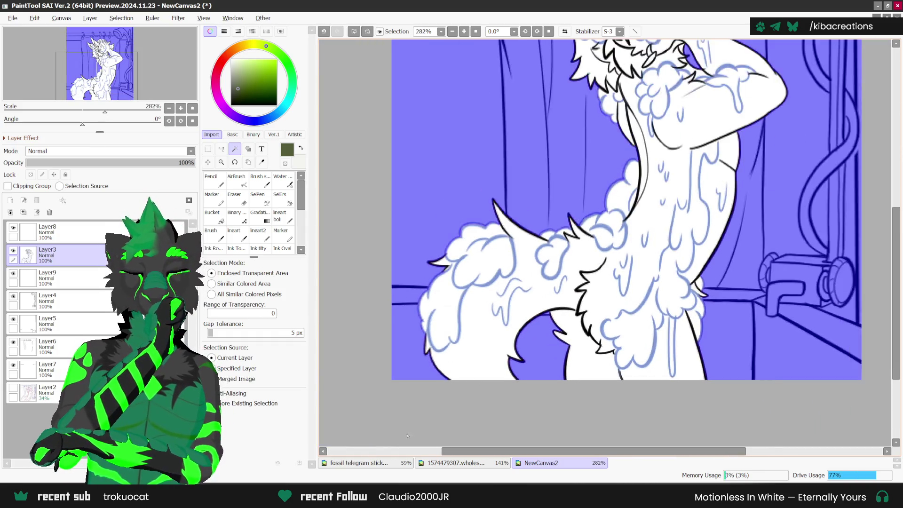
{"action": "scroll", "coordinate": [512, 401], "scroll_direction": "up", "scroll_amount": 1}
{"action": "scroll", "coordinate": [512, 401], "scroll_direction": "down", "scroll_amount": 2}
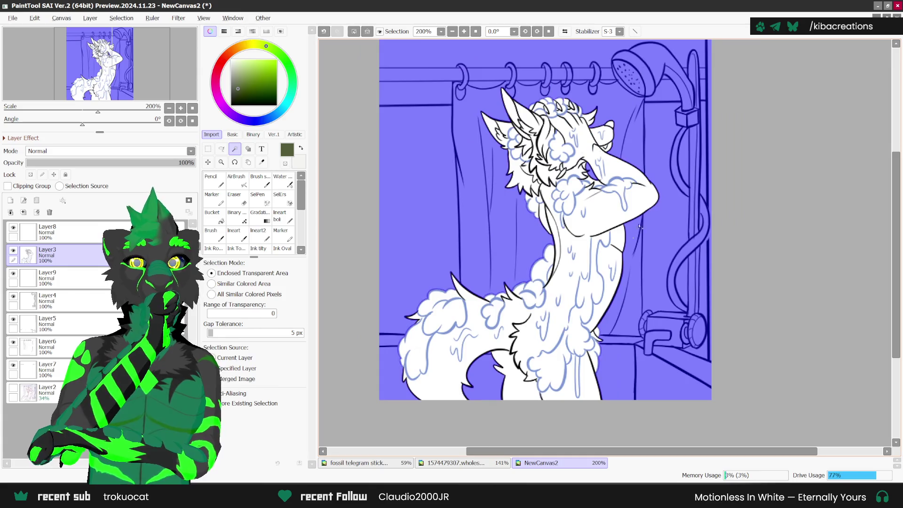
{"action": "scroll", "coordinate": [645, 219], "scroll_direction": "up", "scroll_amount": 2}
{"action": "scroll", "coordinate": [646, 219], "scroll_direction": "down", "scroll_amount": 1}
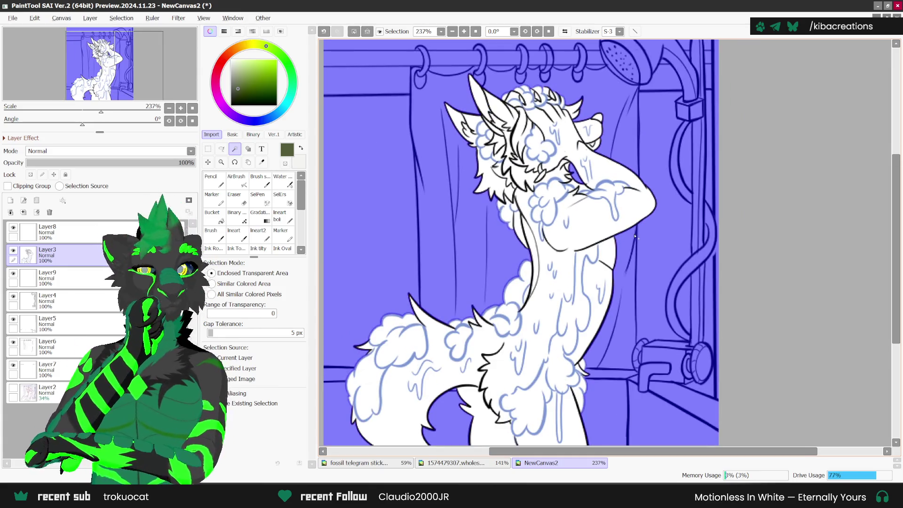
{"action": "scroll", "coordinate": [607, 311], "scroll_direction": "down", "scroll_amount": 1}
{"action": "left_click", "coordinate": [121, 18]}
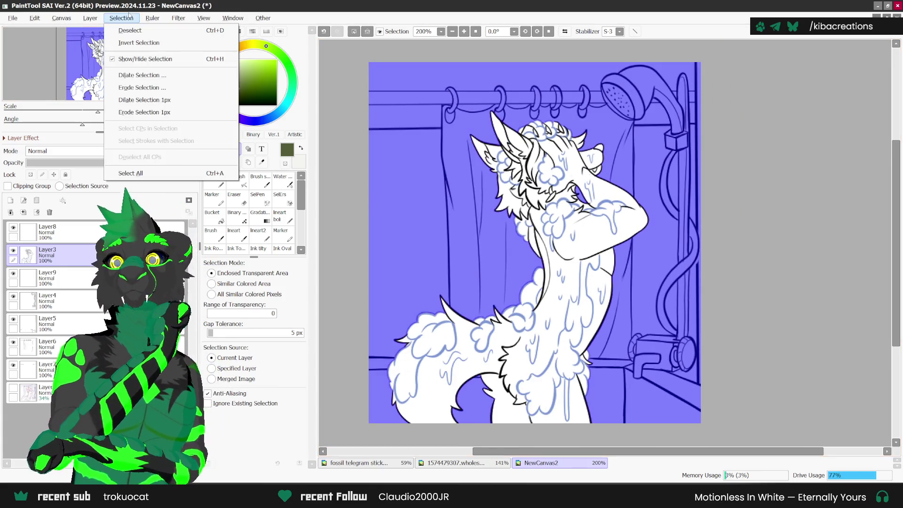
Invert the selection and bucket-fill the character with olive green on Layer9.
{"action": "left_click", "coordinate": [141, 38]}
{"action": "left_click", "coordinate": [61, 278]}
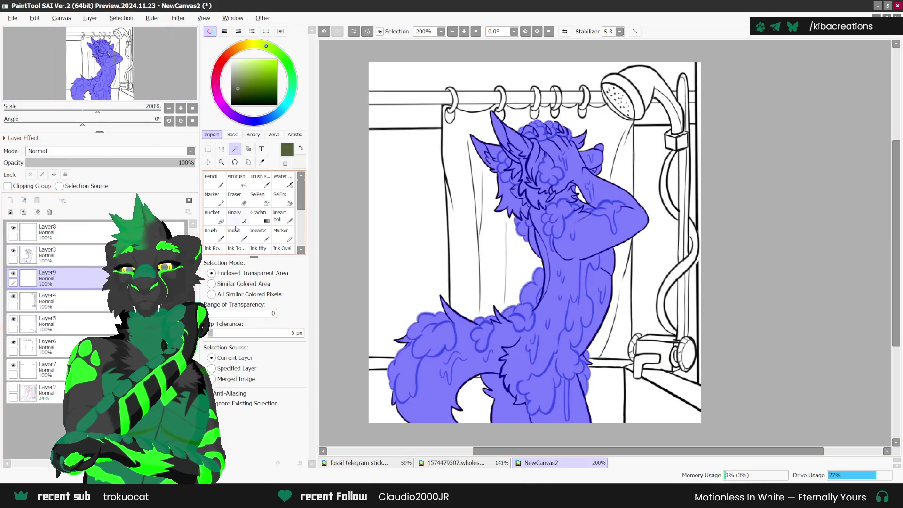
{"action": "left_click", "coordinate": [213, 215]}
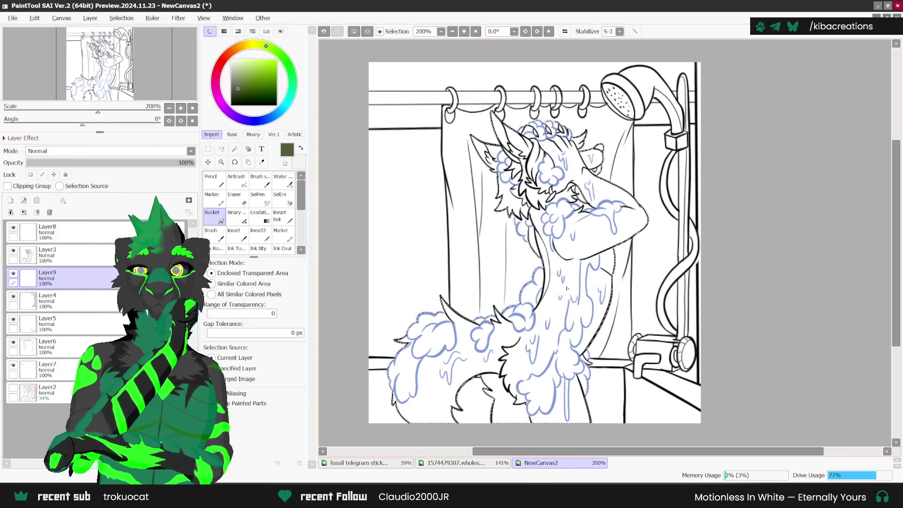
{"action": "left_click", "coordinate": [576, 283]}
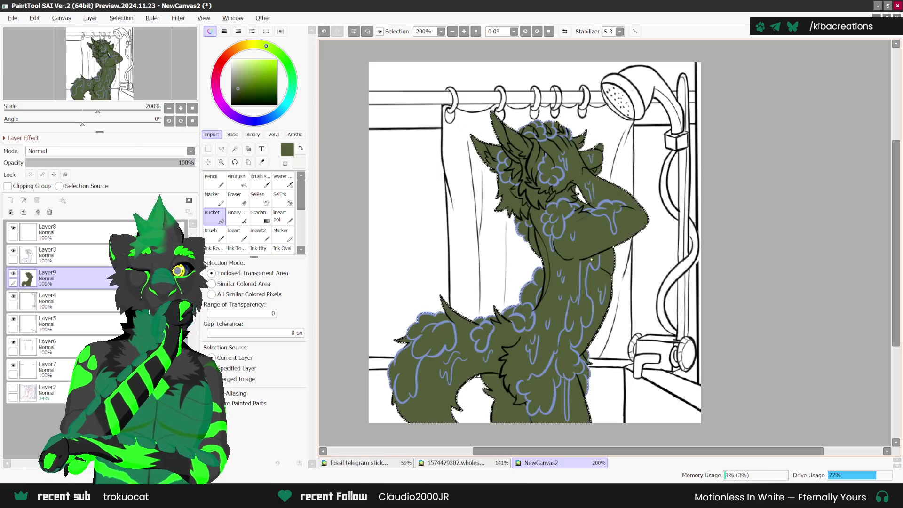
Add Layer10, choose the Pencil in white, and flip and rotate the canvas view.
{"action": "left_click", "coordinate": [9, 200]}
{"action": "left_click", "coordinate": [300, 155]}
{"action": "left_click", "coordinate": [211, 180]}
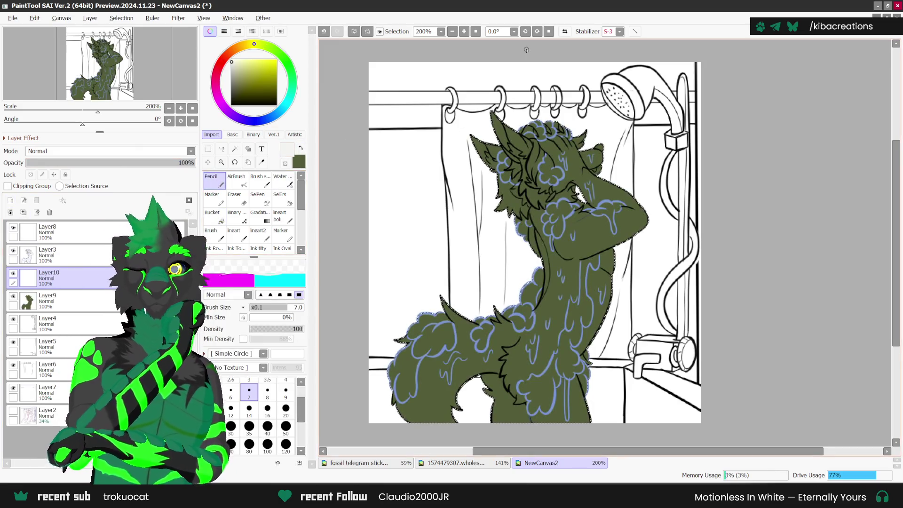
{"action": "key", "text": "h"}
{"action": "scroll", "coordinate": [598, 306], "scroll_direction": "down", "scroll_amount": 1}
{"action": "scroll", "coordinate": [599, 306], "scroll_direction": "up", "scroll_amount": 1}
{"action": "scroll", "coordinate": [598, 306], "scroll_direction": "up", "scroll_amount": 2}
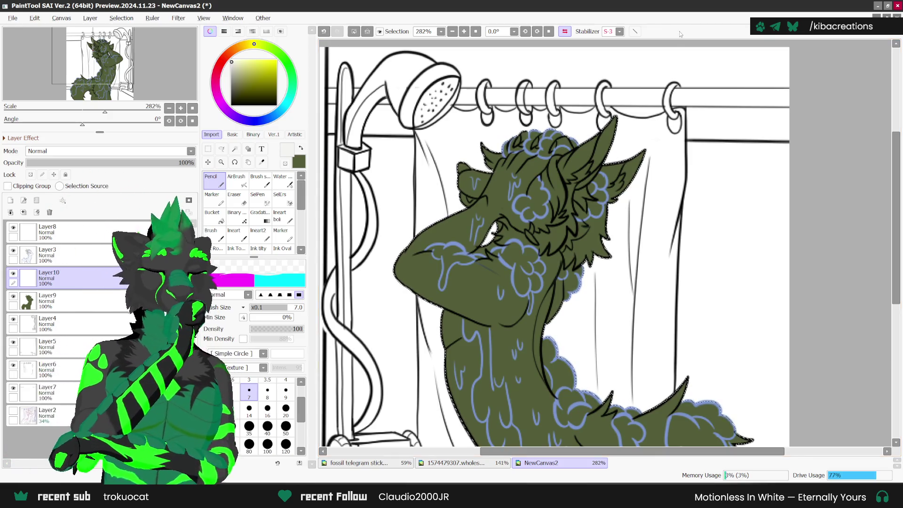
{"action": "key", "text": "Delete"}
{"action": "key", "text": "Delete"}
{"action": "key", "text": "Delete"}
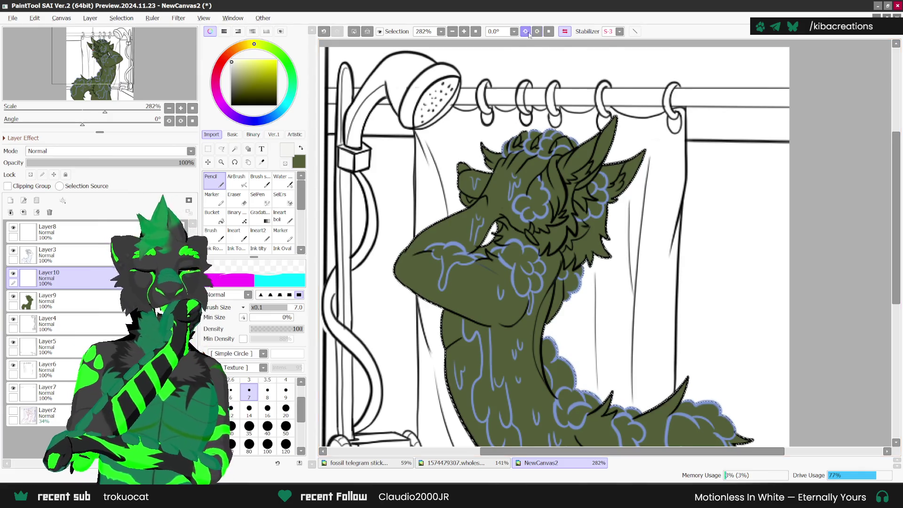
Paint white over the character's muzzle tip with the Pencil.
{"action": "scroll", "coordinate": [465, 299], "scroll_direction": "up", "scroll_amount": 1}
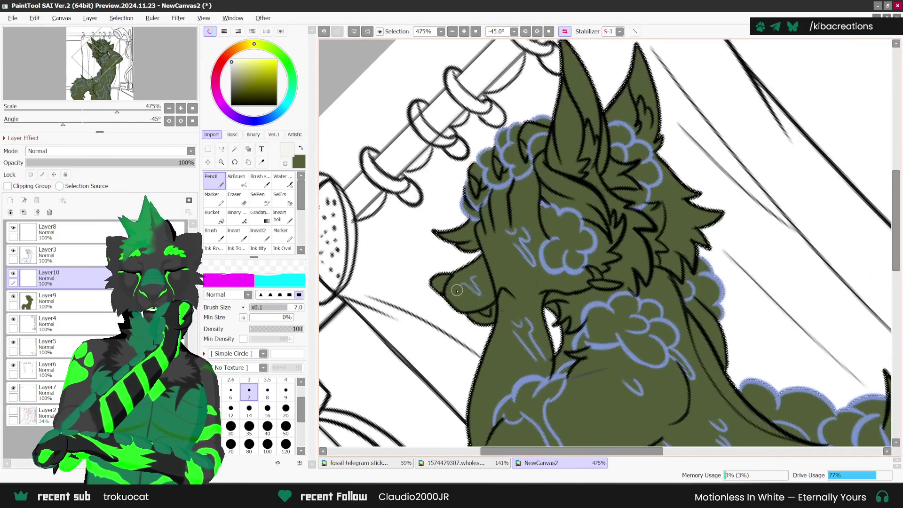
{"action": "scroll", "coordinate": [449, 295], "scroll_direction": "up", "scroll_amount": 1}
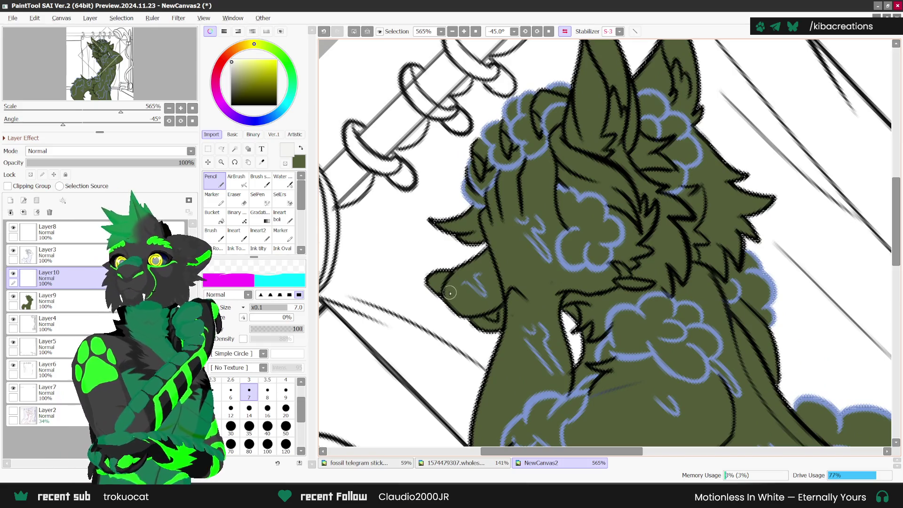
{"action": "scroll", "coordinate": [447, 294], "scroll_direction": "up", "scroll_amount": 1}
{"action": "left_click_drag", "start_coordinate": [445, 292], "coordinate": [499, 253]}
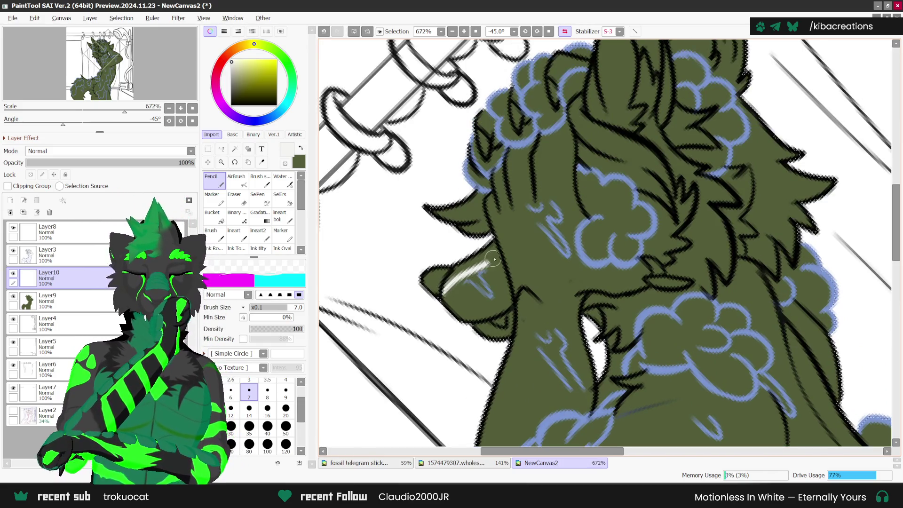
{"action": "left_click_drag", "start_coordinate": [458, 289], "coordinate": [498, 257]}
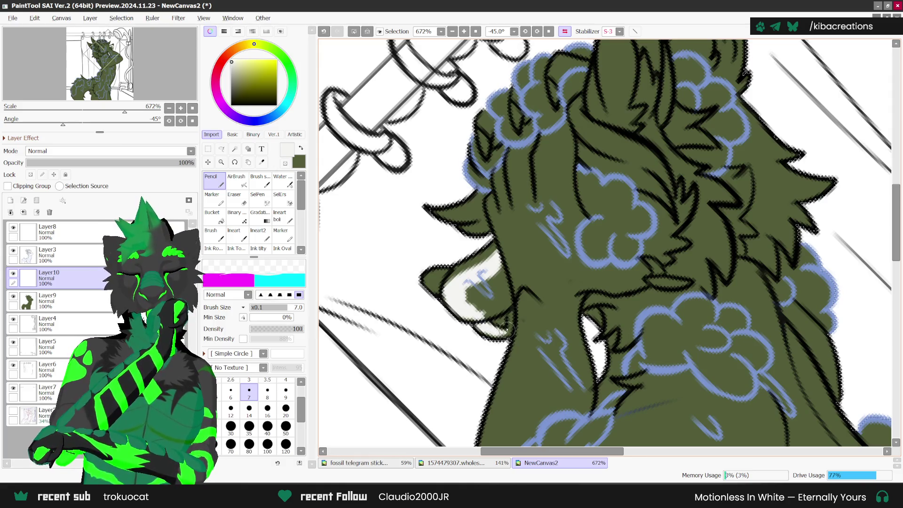
{"action": "left_click_drag", "start_coordinate": [498, 332], "coordinate": [481, 297]}
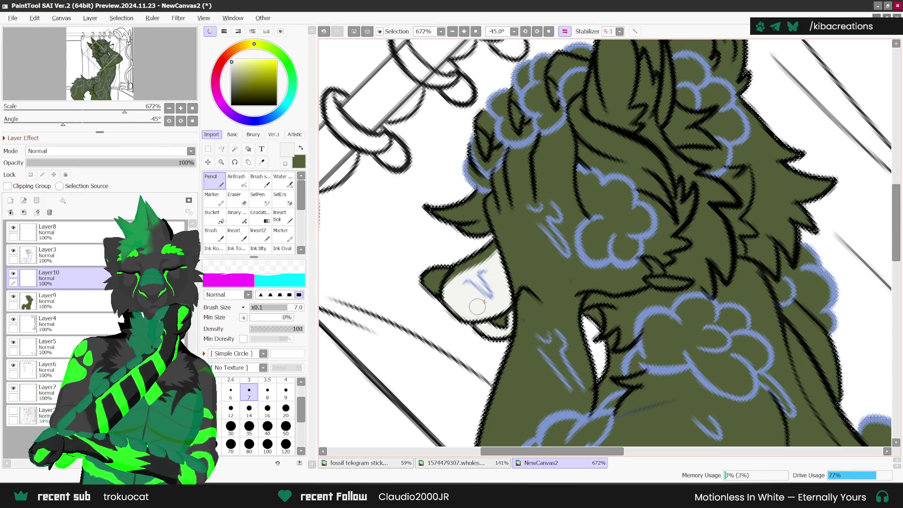
Level the canvas rotation, then undo and restore the last white stroke.
{"action": "scroll", "coordinate": [478, 307], "scroll_direction": "down", "scroll_amount": 3}
{"action": "scroll", "coordinate": [655, 259], "scroll_direction": "down", "scroll_amount": 1}
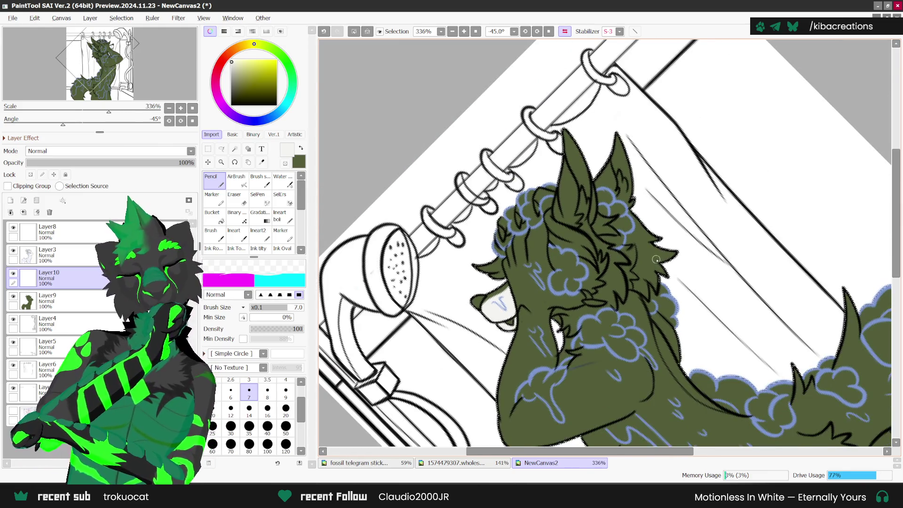
{"action": "left_click", "coordinate": [549, 31]}
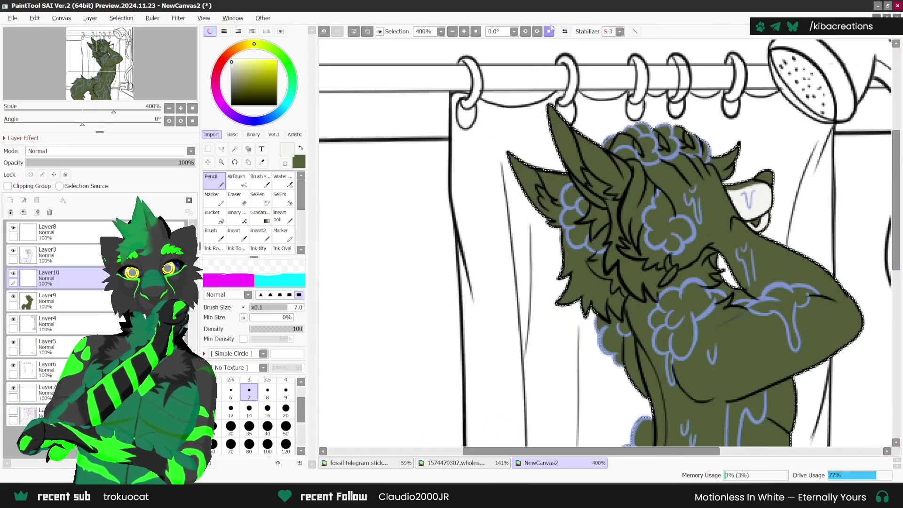
{"action": "scroll", "coordinate": [671, 207], "scroll_direction": "up", "scroll_amount": 1}
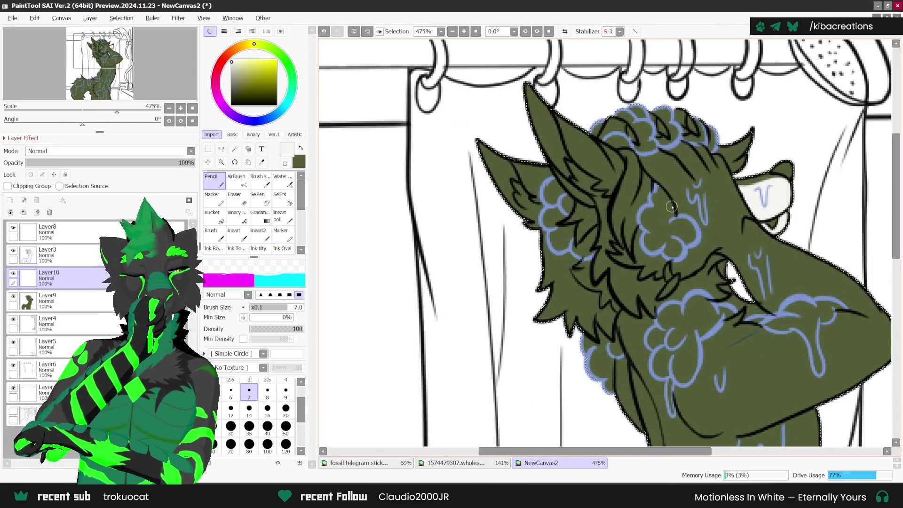
{"action": "key", "text": "ctrl+z"}
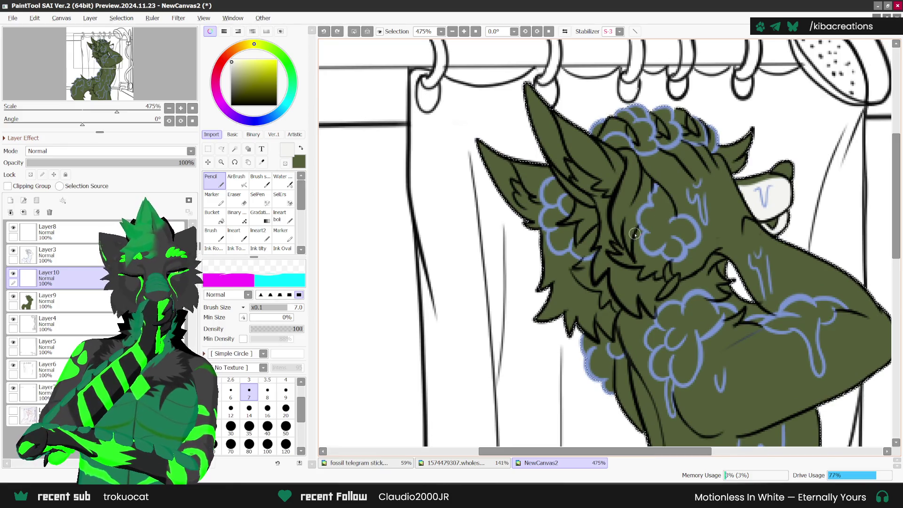
{"action": "key", "text": "ctrl+y"}
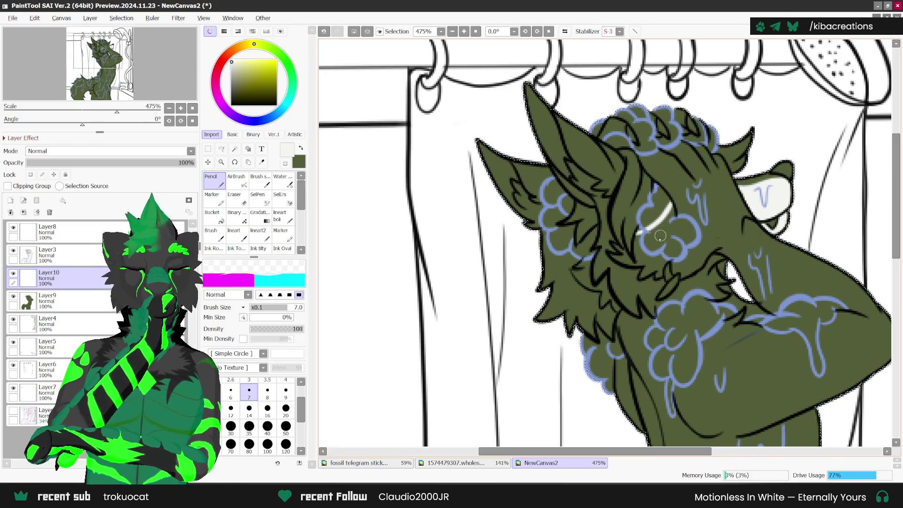
Paint a white marking around the character's eye.
{"action": "scroll", "coordinate": [613, 251], "scroll_direction": "up", "scroll_amount": 1}
{"action": "mouse_move", "coordinate": [611, 247]}
{"action": "left_mouse_down"}
{"action": "mouse_move", "coordinate": [617, 257]}
{"action": "mouse_move", "coordinate": [643, 257]}
{"action": "mouse_move", "coordinate": [645, 231]}
{"action": "left_mouse_up"}
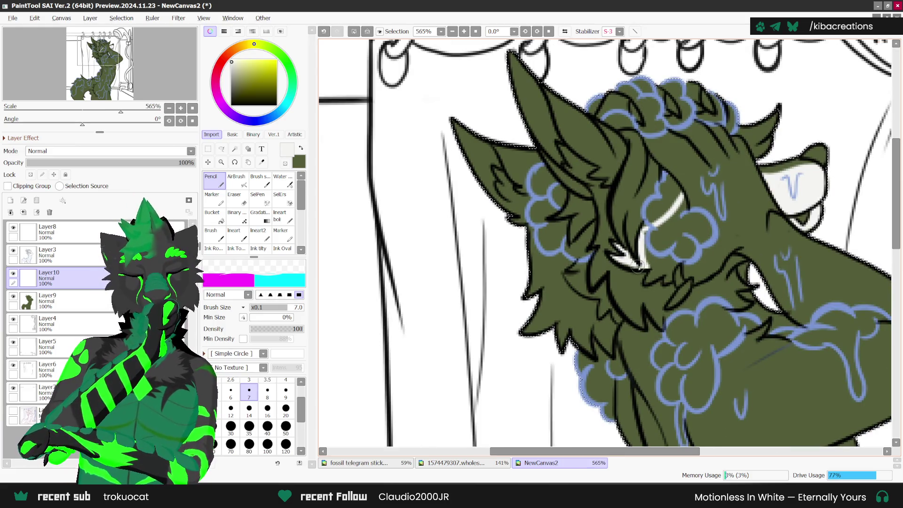
{"action": "mouse_move", "coordinate": [637, 267]}
{"action": "left_mouse_down"}
{"action": "mouse_move", "coordinate": [656, 267]}
{"action": "mouse_move", "coordinate": [665, 281]}
{"action": "left_mouse_up"}
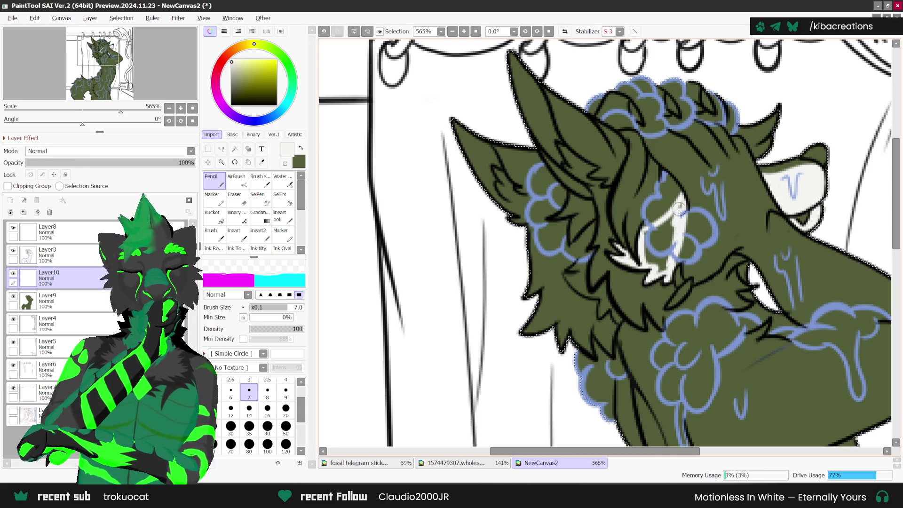
{"action": "left_click_drag", "start_coordinate": [660, 246], "coordinate": [655, 257]}
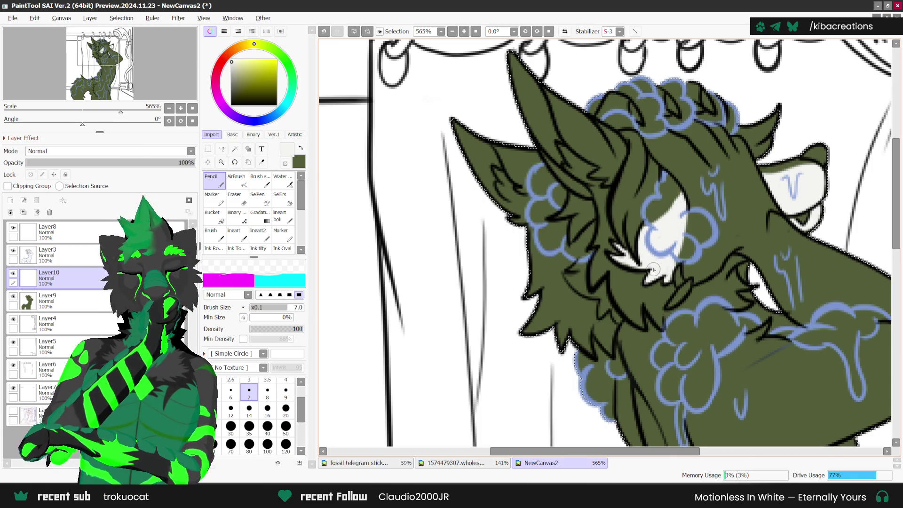
{"action": "scroll", "coordinate": [608, 256], "scroll_direction": "down", "scroll_amount": 2}
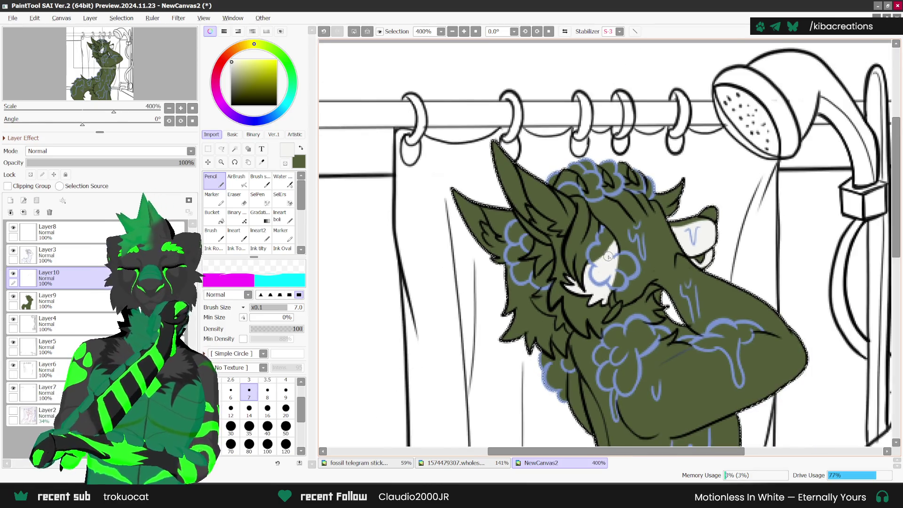
Paint a widening white band across the forehead fur above the eye.
{"action": "scroll", "coordinate": [608, 257], "scroll_direction": "up", "scroll_amount": 1}
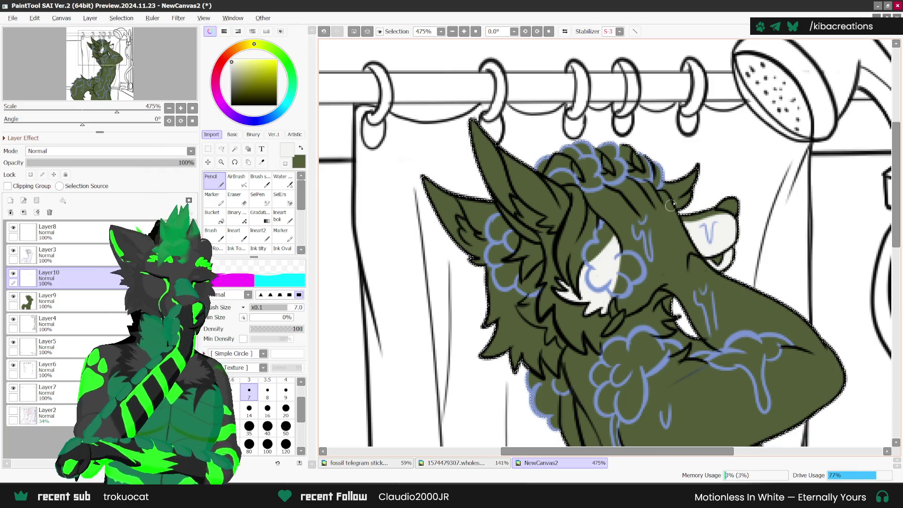
{"action": "scroll", "coordinate": [670, 205], "scroll_direction": "up", "scroll_amount": 1}
{"action": "scroll", "coordinate": [546, 174], "scroll_direction": "up", "scroll_amount": 1}
{"action": "scroll", "coordinate": [547, 174], "scroll_direction": "up", "scroll_amount": 1}
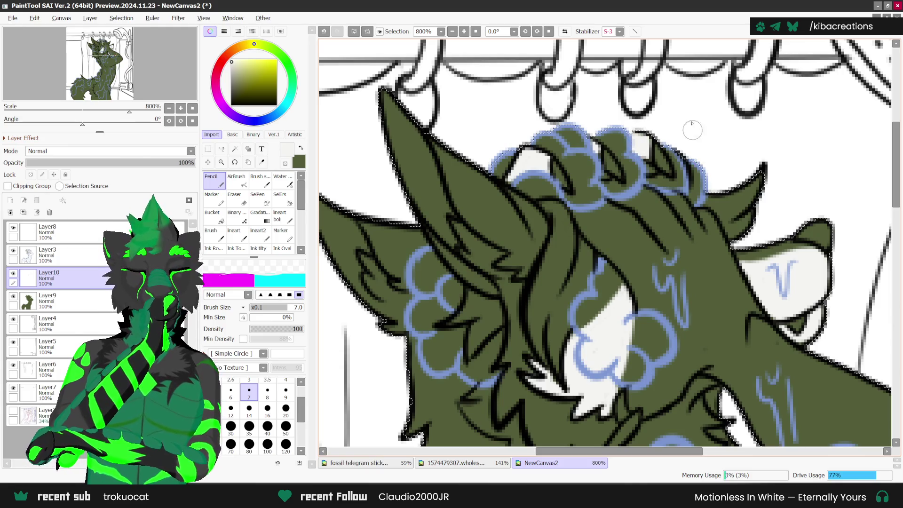
{"action": "scroll", "coordinate": [691, 174], "scroll_direction": "down", "scroll_amount": 1}
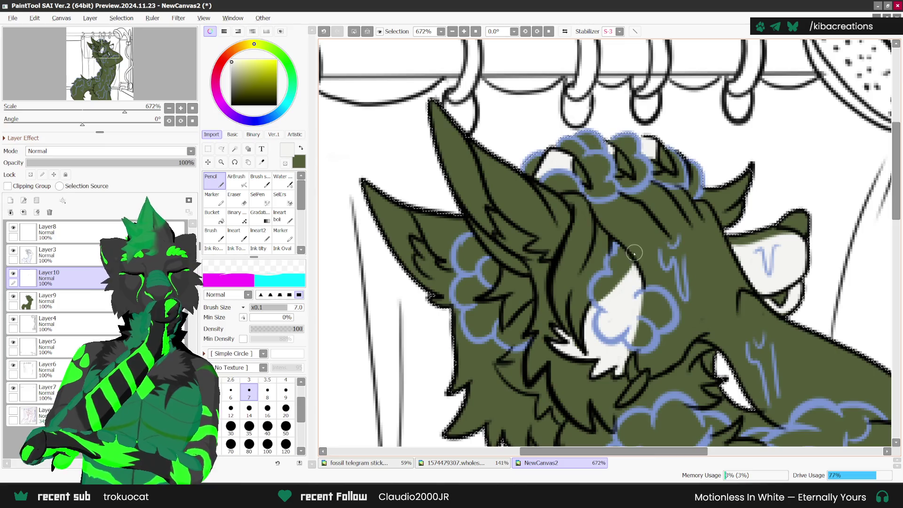
{"action": "mouse_move", "coordinate": [628, 253]}
{"action": "left_mouse_down"}
{"action": "mouse_move", "coordinate": [707, 218]}
{"action": "mouse_move", "coordinate": [675, 194]}
{"action": "mouse_move", "coordinate": [625, 183]}
{"action": "left_mouse_up"}
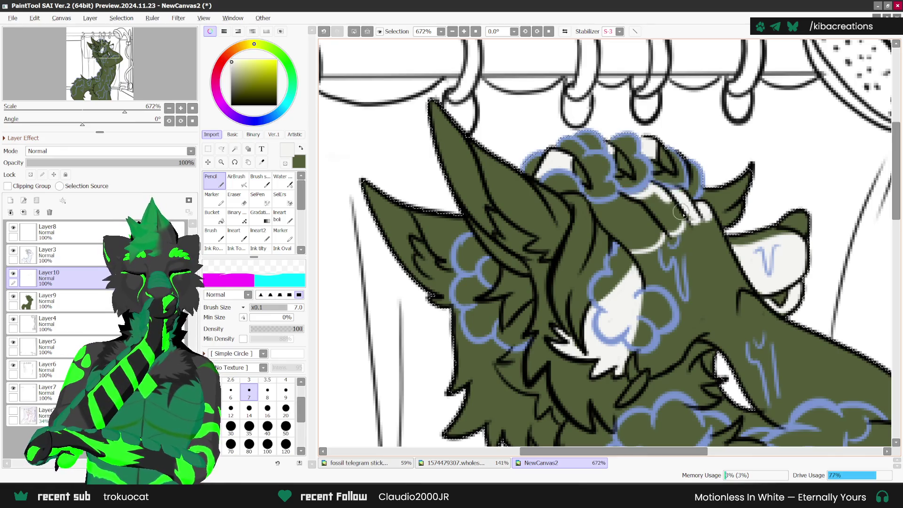
{"action": "mouse_move", "coordinate": [686, 220]}
{"action": "left_mouse_down"}
{"action": "mouse_move", "coordinate": [655, 201]}
{"action": "mouse_move", "coordinate": [658, 232]}
{"action": "left_mouse_up"}
{"action": "mouse_move", "coordinate": [626, 200]}
{"action": "left_mouse_down"}
{"action": "mouse_move", "coordinate": [587, 209]}
{"action": "mouse_move", "coordinate": [617, 229]}
{"action": "mouse_move", "coordinate": [592, 207]}
{"action": "left_mouse_up"}
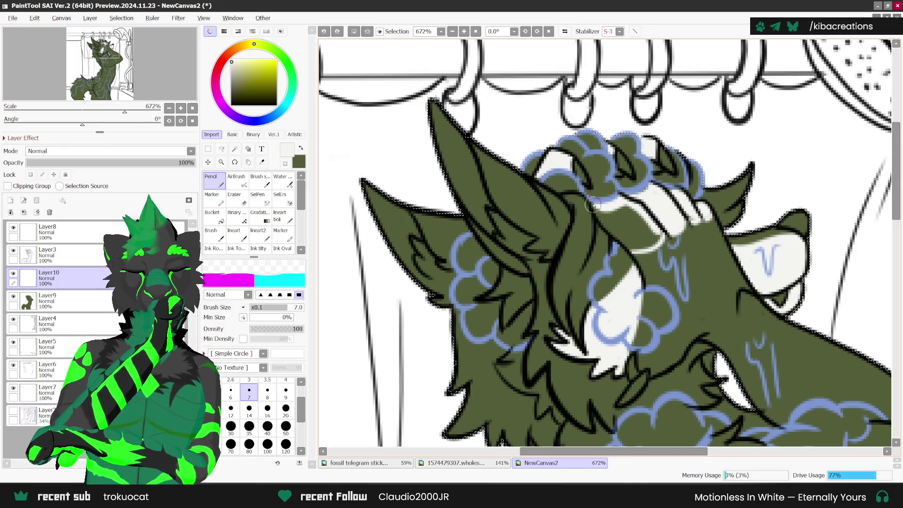
{"action": "left_click_drag", "start_coordinate": [655, 232], "coordinate": [620, 213]}
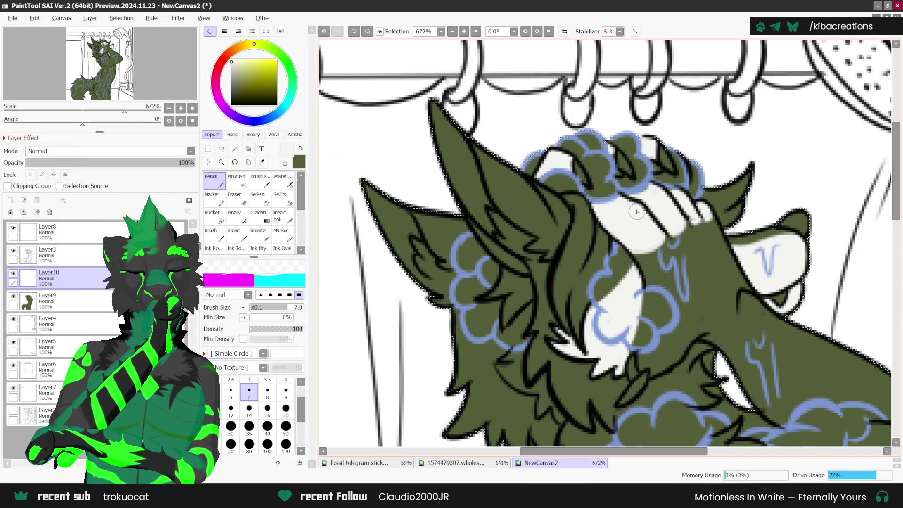
Add a white cheek mark below the eye, undoing and then restoring it.
{"action": "mouse_move", "coordinate": [681, 332]}
{"action": "left_mouse_down"}
{"action": "mouse_move", "coordinate": [695, 345]}
{"action": "mouse_move", "coordinate": [689, 348]}
{"action": "left_mouse_up"}
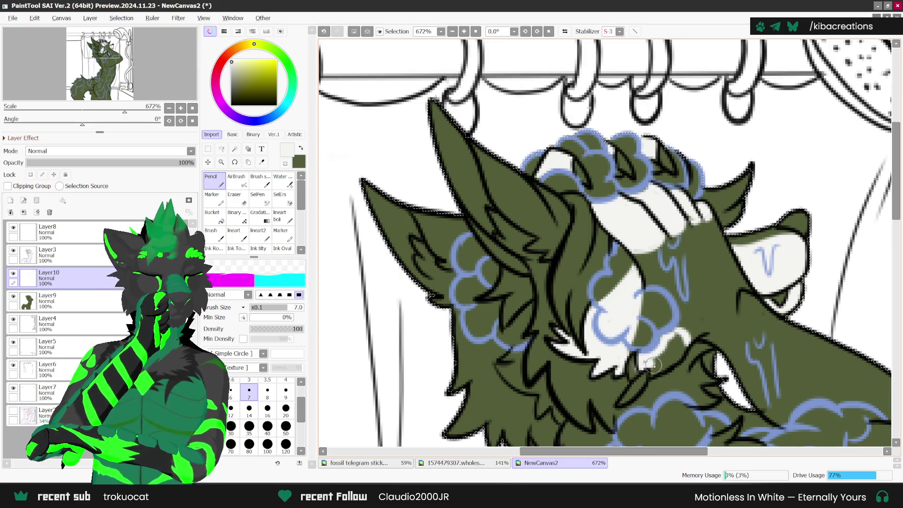
{"action": "key", "text": "ctrl+z"}
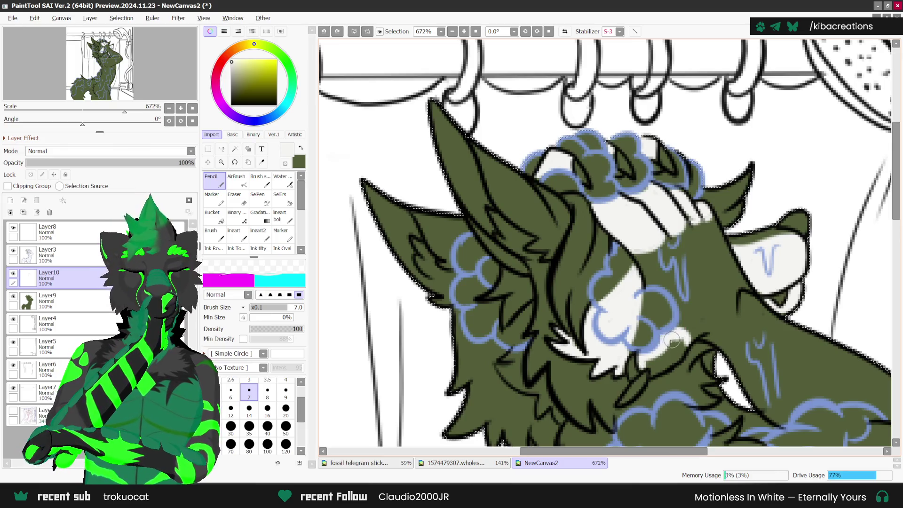
{"action": "key", "text": "ctrl+y"}
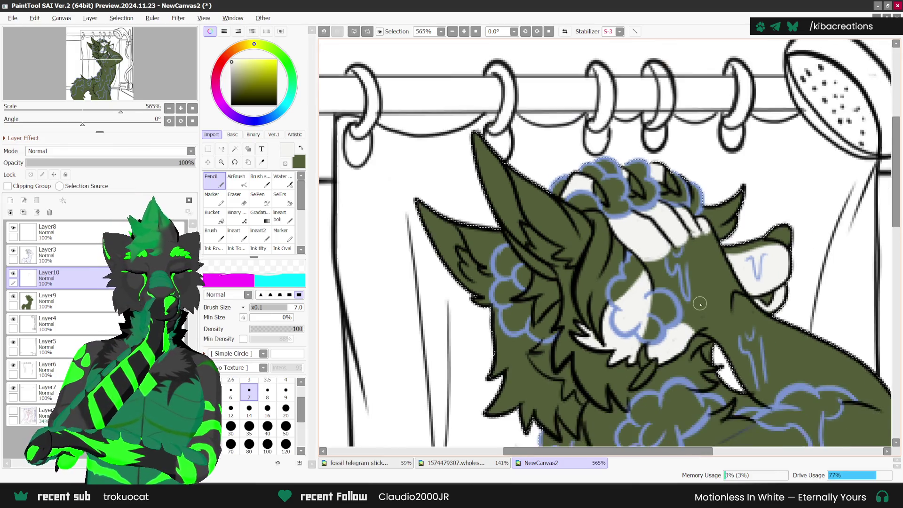
{"action": "scroll", "coordinate": [684, 319], "scroll_direction": "down", "scroll_amount": 5}
{"action": "scroll", "coordinate": [679, 282], "scroll_direction": "down", "scroll_amount": 3}
{"action": "scroll", "coordinate": [672, 240], "scroll_direction": "down", "scroll_amount": 2}
{"action": "scroll", "coordinate": [673, 240], "scroll_direction": "up", "scroll_amount": 1}
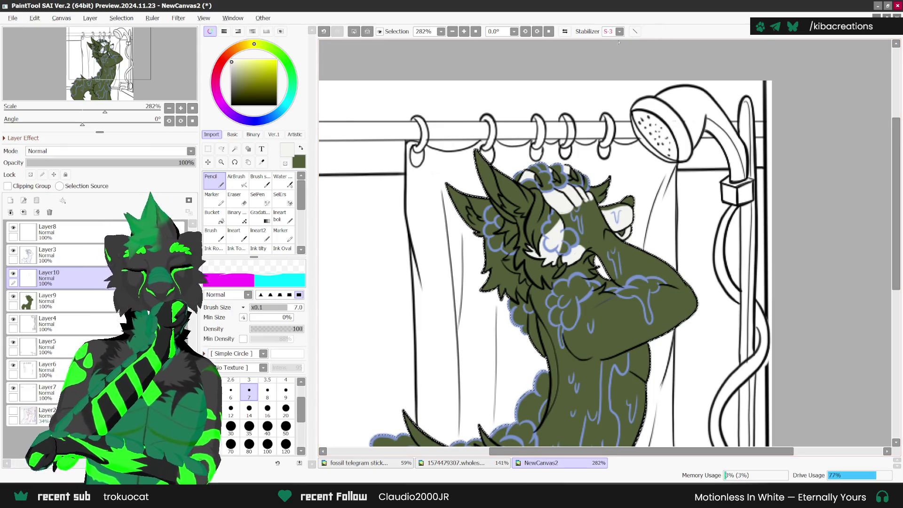
{"action": "scroll", "coordinate": [513, 205], "scroll_direction": "up", "scroll_amount": 1}
{"action": "scroll", "coordinate": [515, 212], "scroll_direction": "up", "scroll_amount": 1}
{"action": "scroll", "coordinate": [516, 221], "scroll_direction": "up", "scroll_amount": 1}
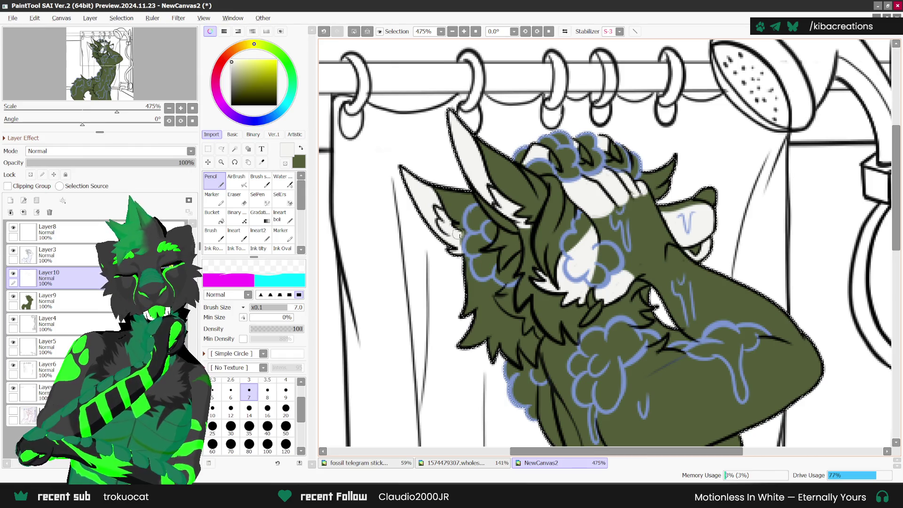
{"action": "scroll", "coordinate": [452, 185], "scroll_direction": "down", "scroll_amount": 2}
{"action": "scroll", "coordinate": [470, 177], "scroll_direction": "right", "scroll_amount": 2}
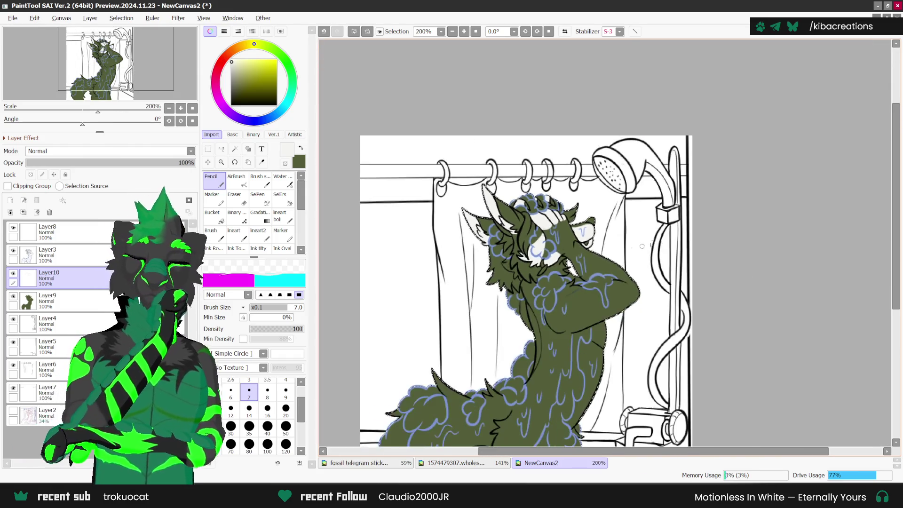
{"action": "scroll", "coordinate": [564, 253], "scroll_direction": "right", "scroll_amount": 1}
{"action": "scroll", "coordinate": [625, 307], "scroll_direction": "right", "scroll_amount": 1}
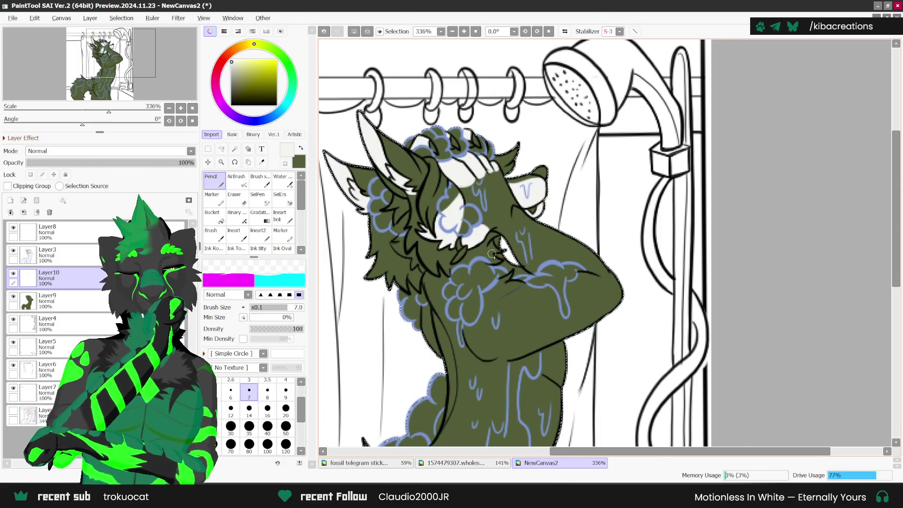
{"action": "scroll", "coordinate": [625, 307], "scroll_direction": "up", "scroll_amount": 2}
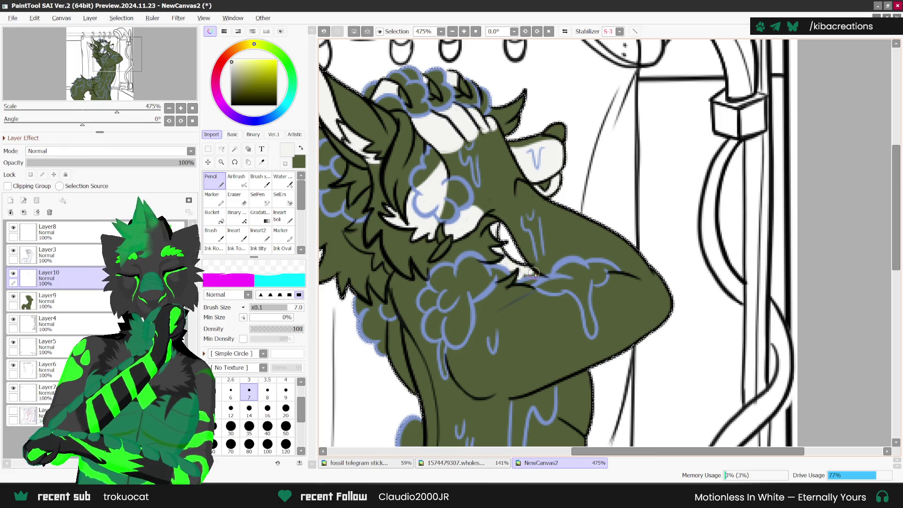
{"action": "scroll", "coordinate": [527, 274], "scroll_direction": "down", "scroll_amount": 1}
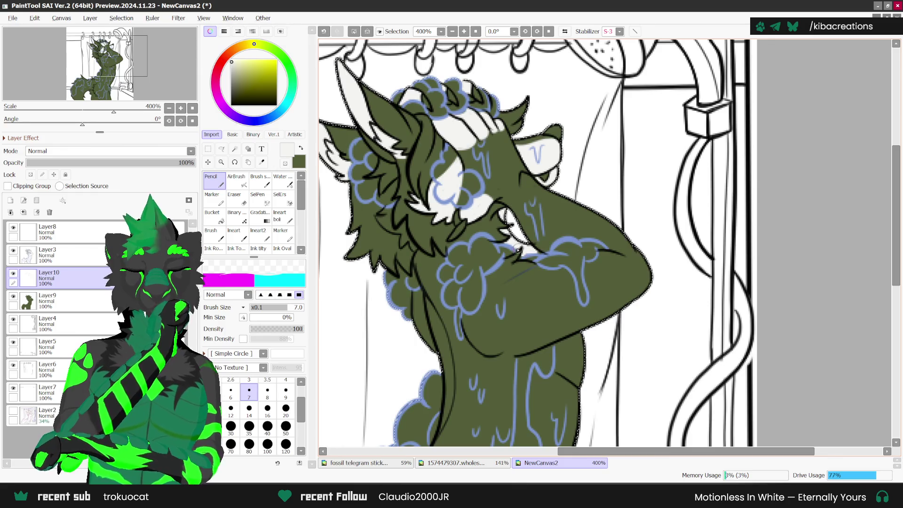
{"action": "scroll", "coordinate": [619, 275], "scroll_direction": "down", "scroll_amount": 2}
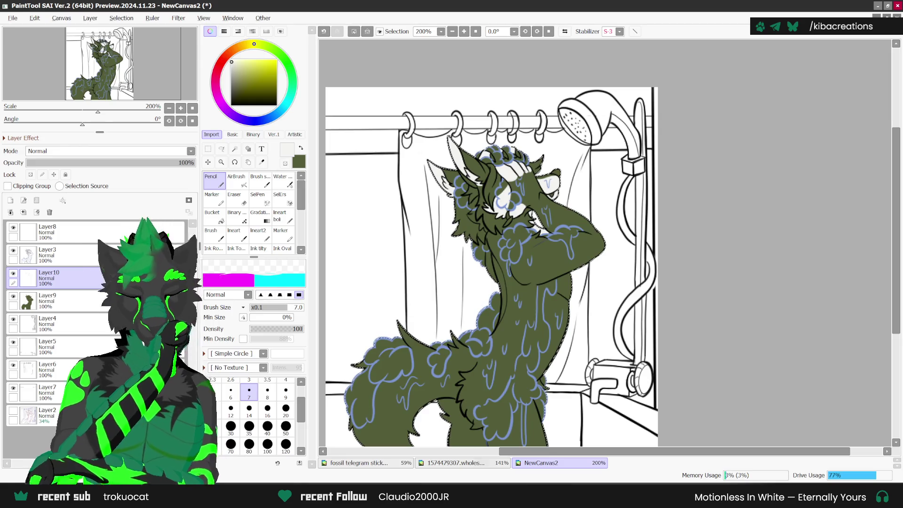
{"action": "left_click", "coordinate": [472, 462]}
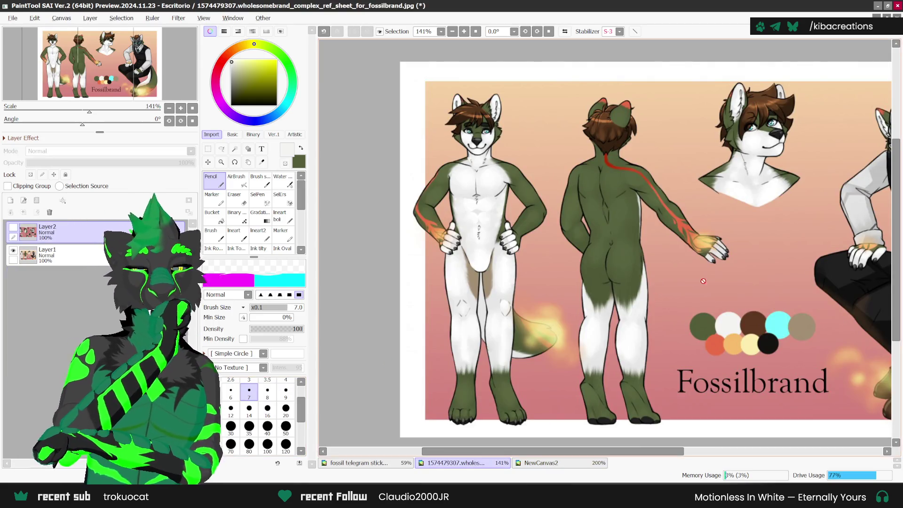
Paint a short white highlight down the chest, redrawing the strokes that ran too long.
{"action": "left_click", "coordinate": [541, 463]}
{"action": "scroll", "coordinate": [559, 284], "scroll_direction": "up", "scroll_amount": 1}
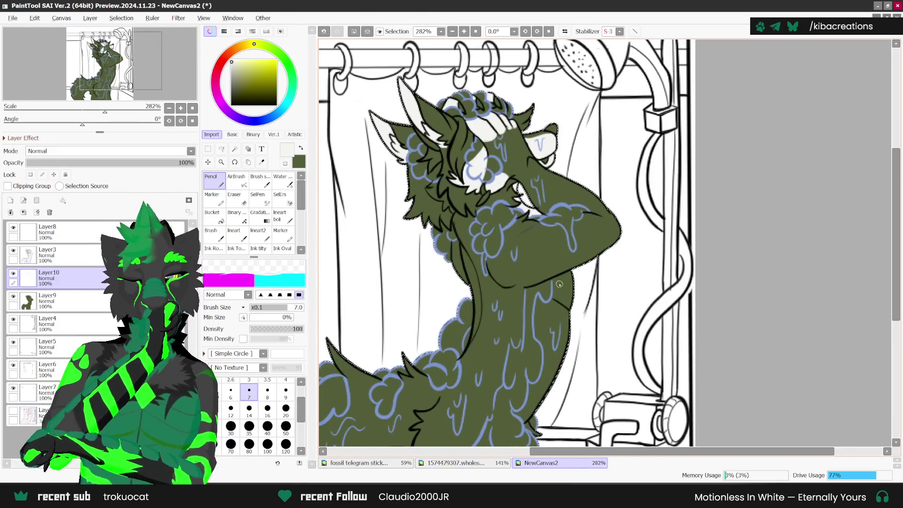
{"action": "scroll", "coordinate": [559, 284], "scroll_direction": "up", "scroll_amount": 1}
{"action": "left_click_drag", "start_coordinate": [536, 296], "coordinate": [544, 318]}
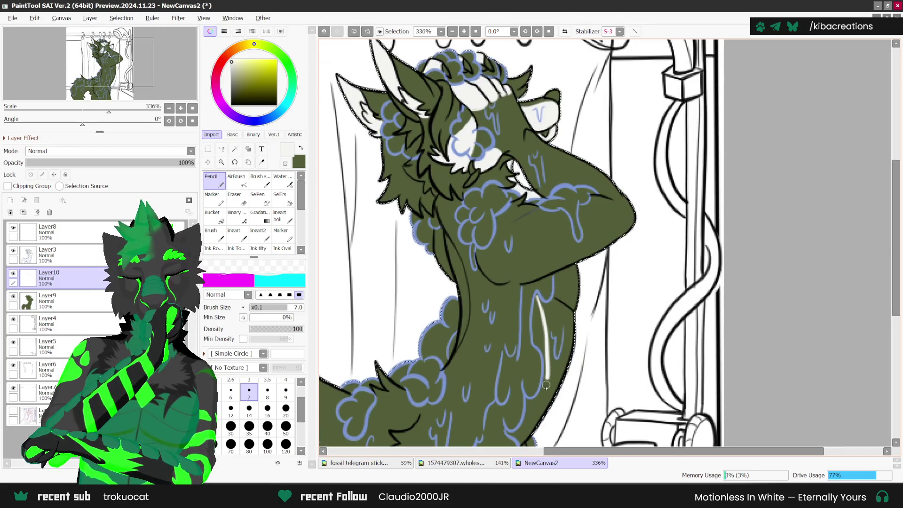
{"action": "left_click_drag", "start_coordinate": [545, 384], "coordinate": [526, 421]}
{"action": "key", "text": "ctrl+z"}
{"action": "left_click_drag", "start_coordinate": [537, 291], "coordinate": [540, 348]}
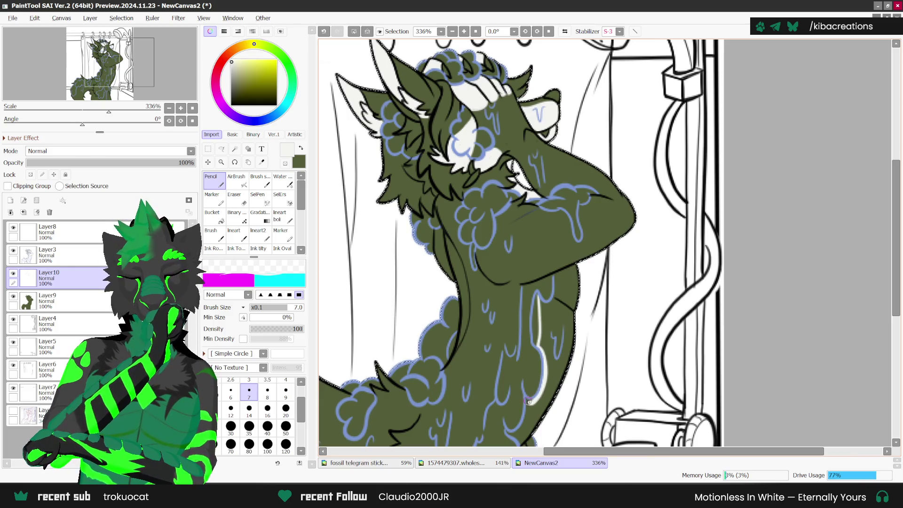
{"action": "left_click_drag", "start_coordinate": [527, 401], "coordinate": [543, 377]}
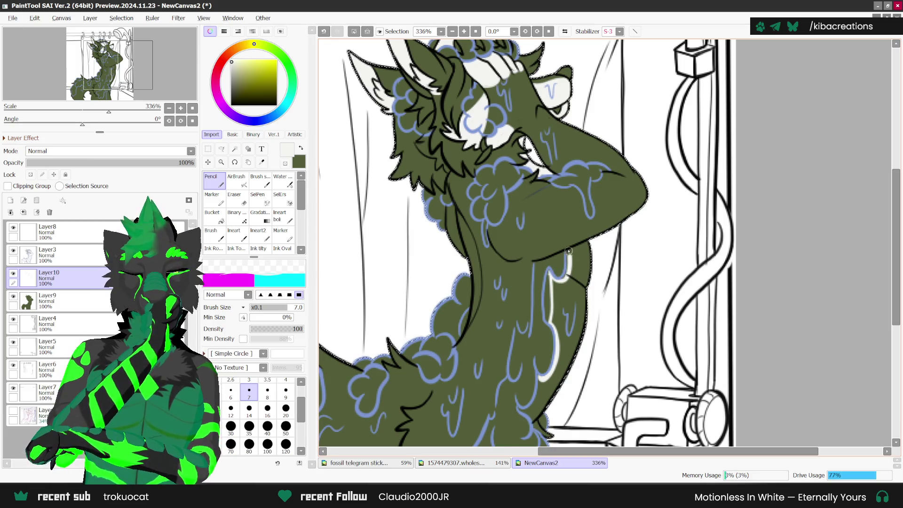
{"action": "key", "text": "ctrl+z"}
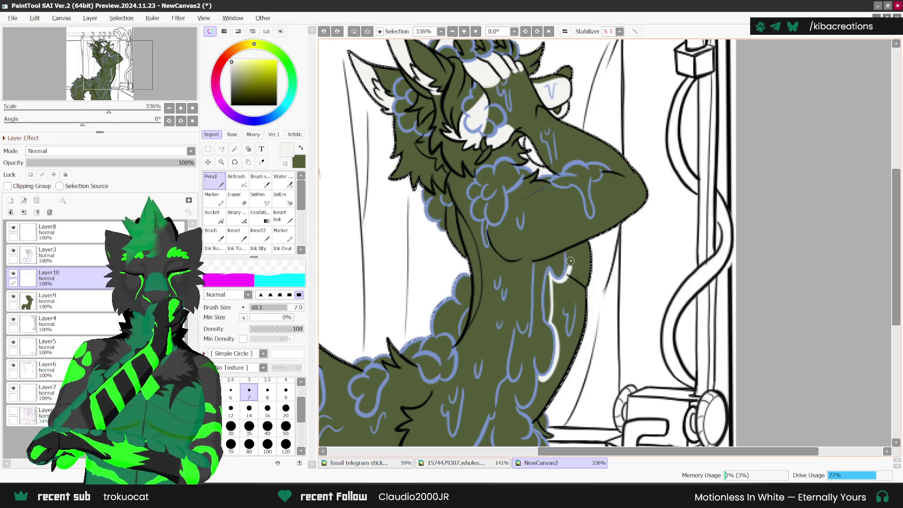
{"action": "left_click_drag", "start_coordinate": [567, 253], "coordinate": [567, 274]}
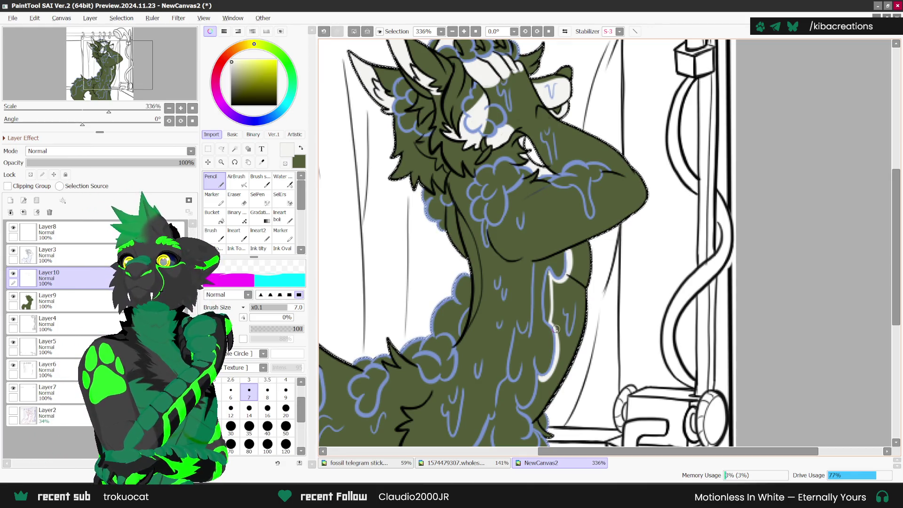
Paint a light white highlight strip along the torso's right edge.
{"action": "scroll", "coordinate": [553, 301], "scroll_direction": "up", "scroll_amount": 1}
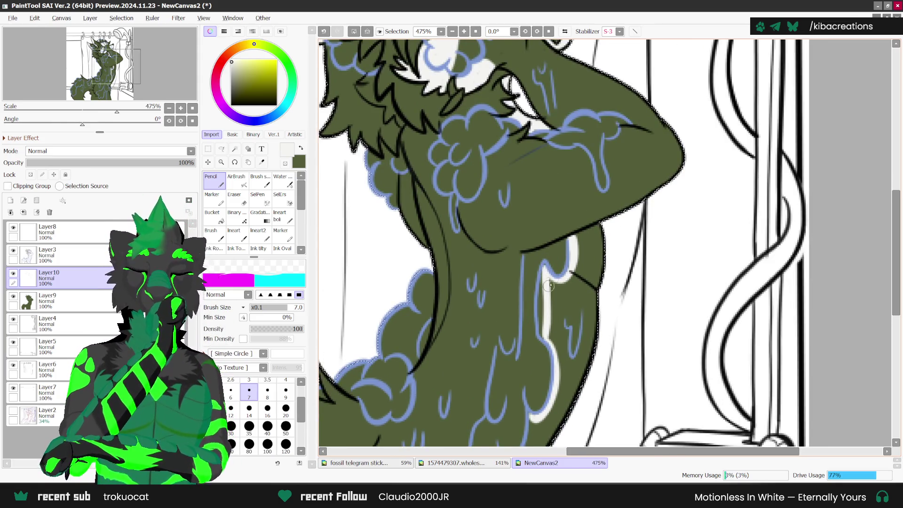
{"action": "left_click_drag", "start_coordinate": [566, 281], "coordinate": [587, 364]}
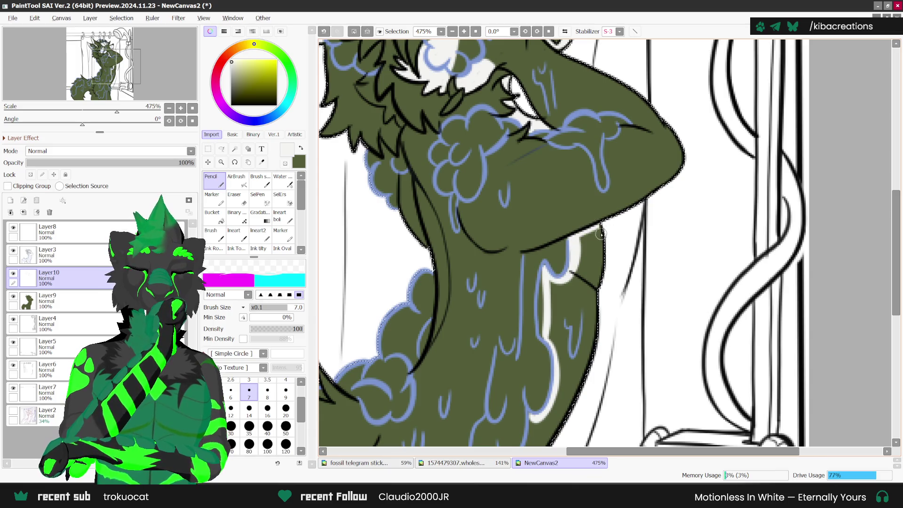
{"action": "scroll", "coordinate": [587, 364], "scroll_direction": "down", "scroll_amount": 1}
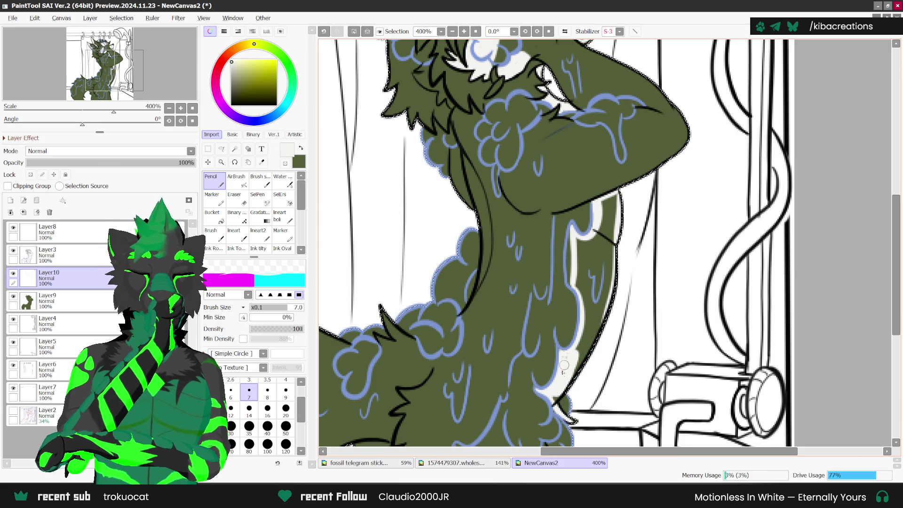
{"action": "mouse_move", "coordinate": [576, 357]}
{"action": "left_mouse_down"}
{"action": "mouse_move", "coordinate": [614, 214]}
{"action": "mouse_move", "coordinate": [586, 348]}
{"action": "mouse_move", "coordinate": [602, 204]}
{"action": "mouse_move", "coordinate": [580, 346]}
{"action": "left_mouse_up"}
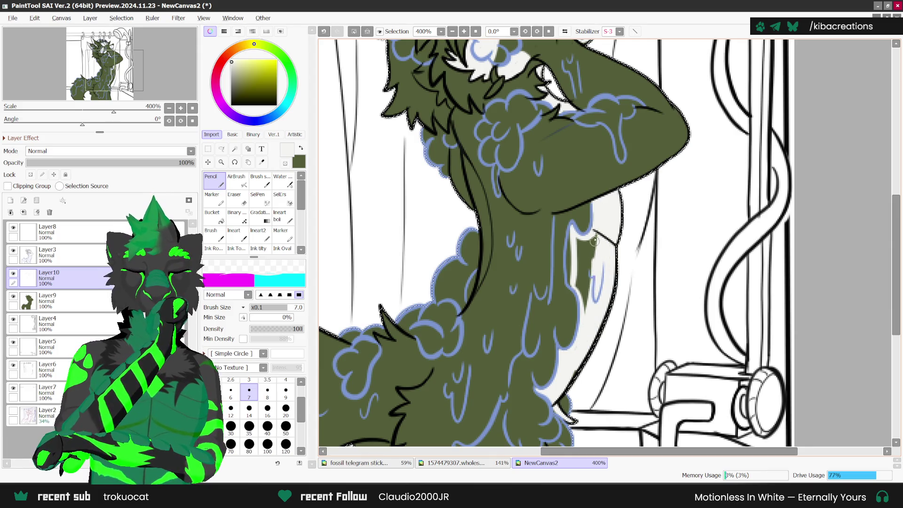
{"action": "mouse_move", "coordinate": [594, 240]}
{"action": "left_mouse_down"}
{"action": "mouse_move", "coordinate": [583, 311]}
{"action": "mouse_move", "coordinate": [577, 242]}
{"action": "left_mouse_up"}
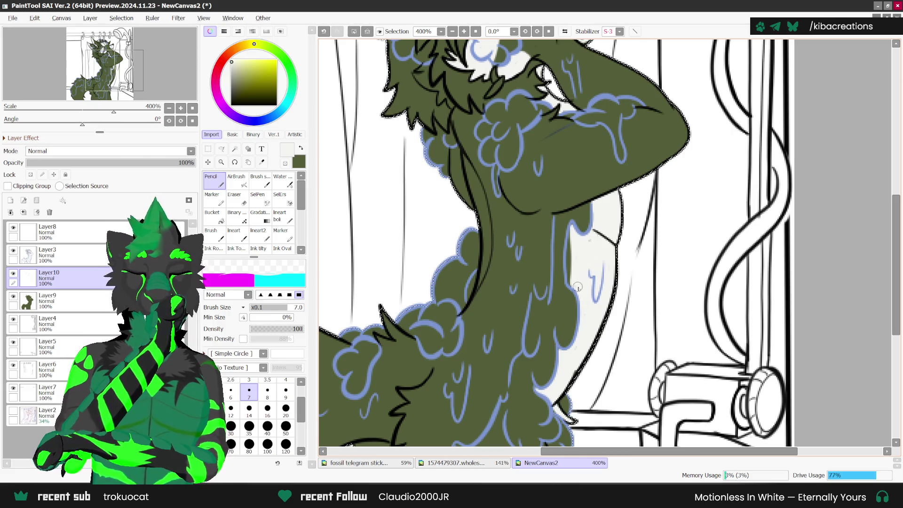
{"action": "scroll", "coordinate": [588, 241], "scroll_direction": "down", "scroll_amount": 4}
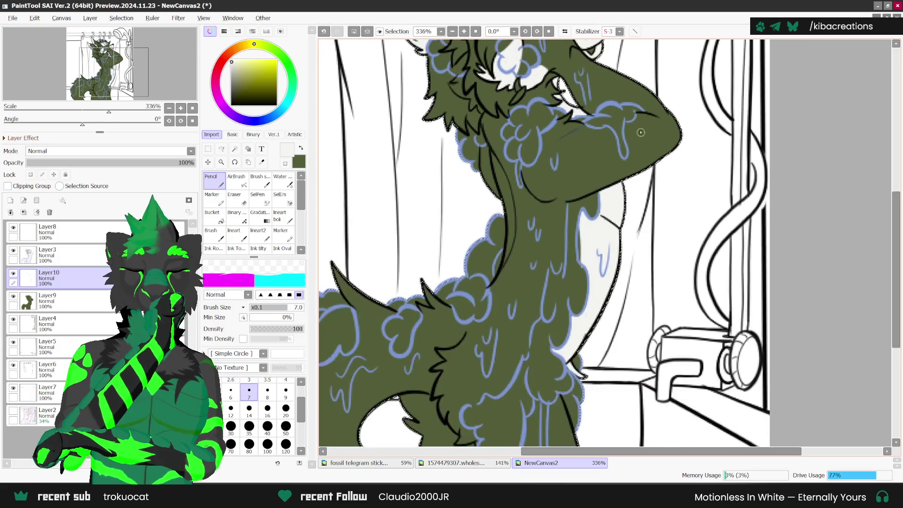
{"action": "scroll", "coordinate": [618, 309], "scroll_direction": "up", "scroll_amount": 1}
{"action": "scroll", "coordinate": [606, 329], "scroll_direction": "up", "scroll_amount": 1}
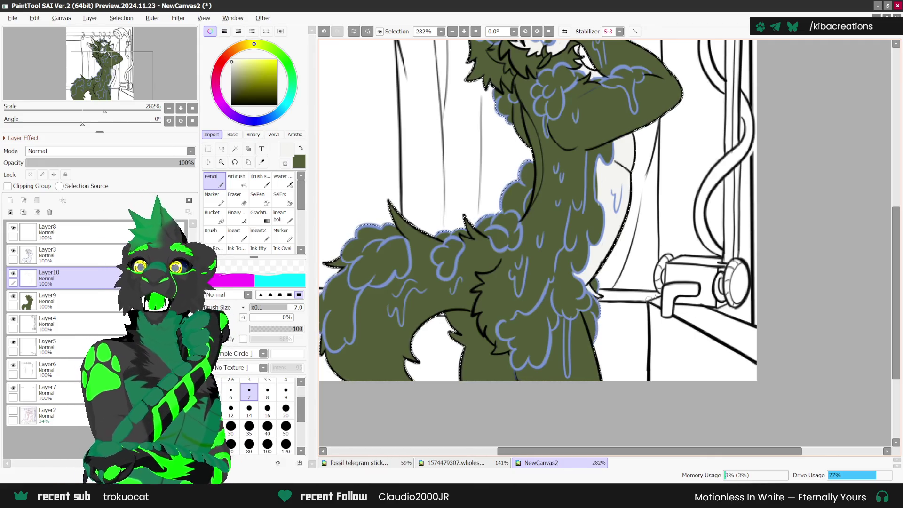
{"action": "scroll", "coordinate": [593, 335], "scroll_direction": "down", "scroll_amount": 1}
Compare the shower drawing against the Fossilbrand reference sheet's markings.
{"action": "left_click", "coordinate": [486, 464]}
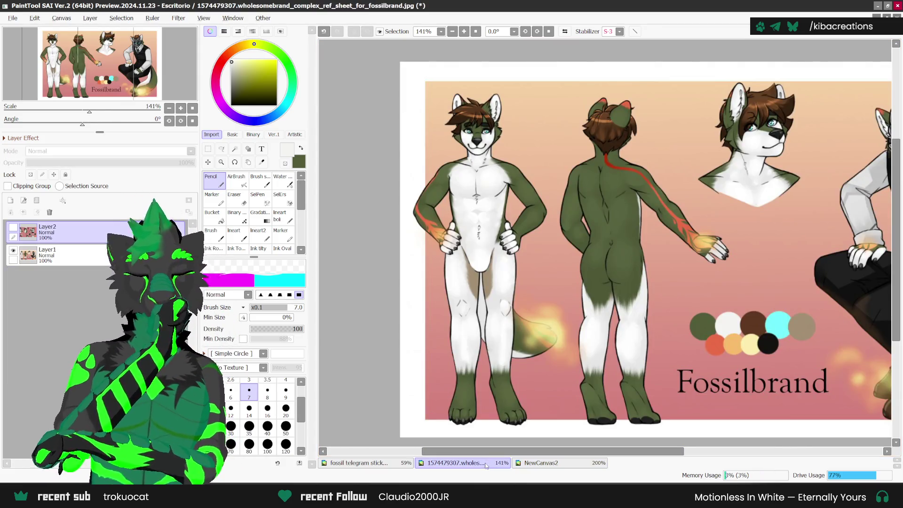
{"action": "left_click", "coordinate": [557, 459]}
{"action": "scroll", "coordinate": [574, 328], "scroll_direction": "up", "scroll_amount": 1}
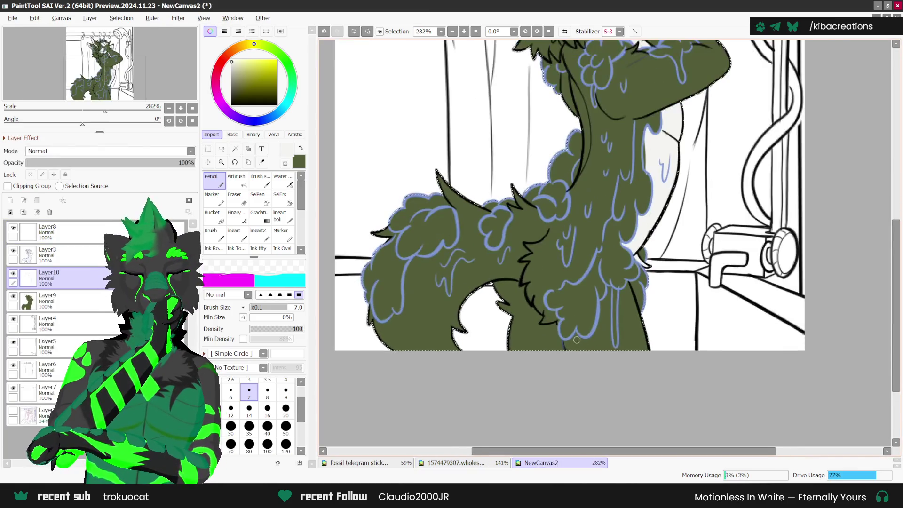
{"action": "scroll", "coordinate": [574, 327], "scroll_direction": "up", "scroll_amount": 1}
{"action": "left_click", "coordinate": [489, 464]}
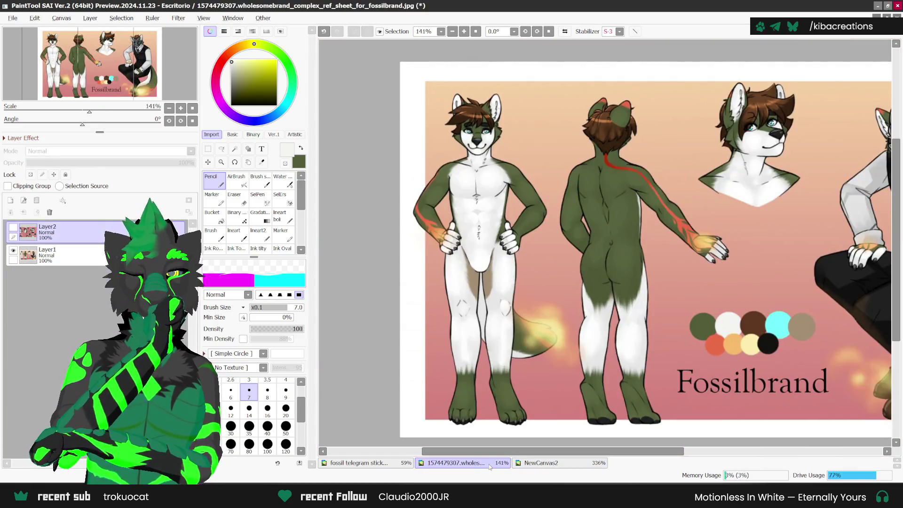
{"action": "key", "text": "ctrl+Tab"}
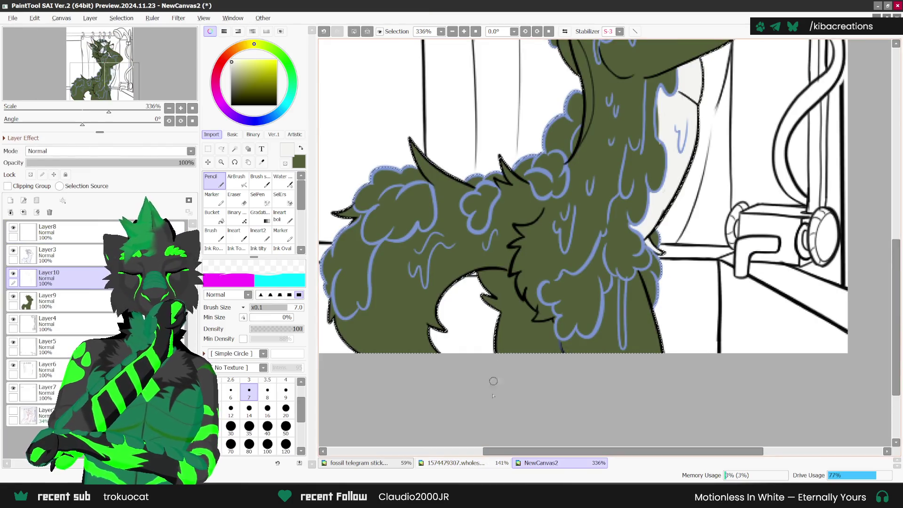
{"action": "left_click", "coordinate": [488, 464]}
{"action": "key", "text": "ctrl+Tab"}
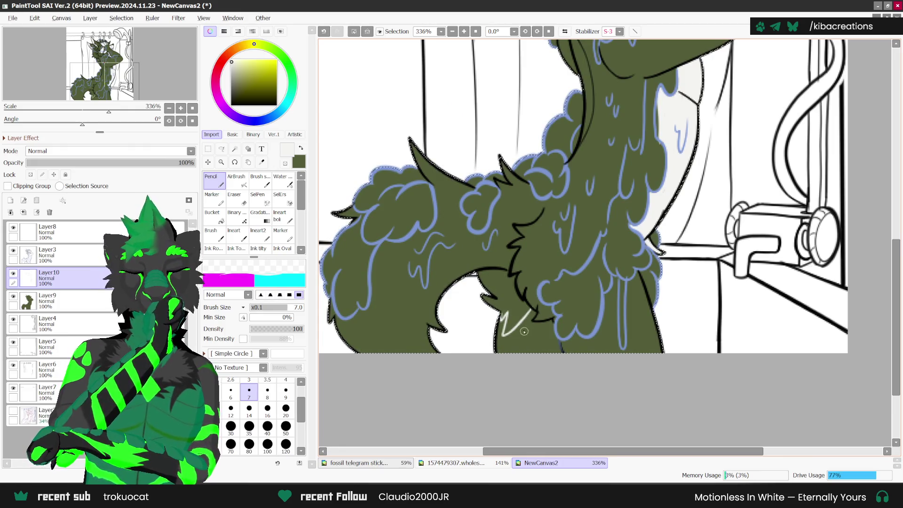
Draw and thicken a white zigzag fur marking on the hip, extending it right and down.
{"action": "key", "text": "ctrl+z"}
{"action": "left_click_drag", "start_coordinate": [506, 325], "coordinate": [524, 309]}
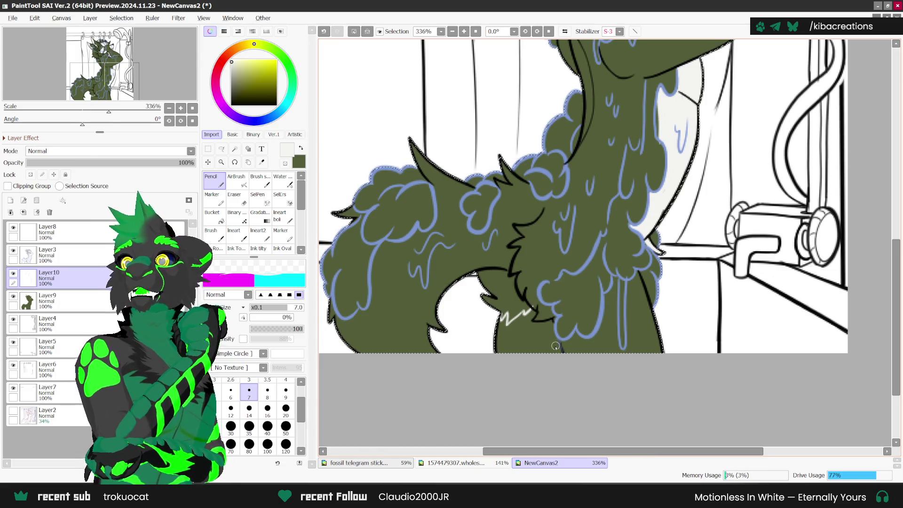
{"action": "scroll", "coordinate": [527, 324], "scroll_direction": "up", "scroll_amount": 1}
{"action": "scroll", "coordinate": [514, 314], "scroll_direction": "up", "scroll_amount": 1}
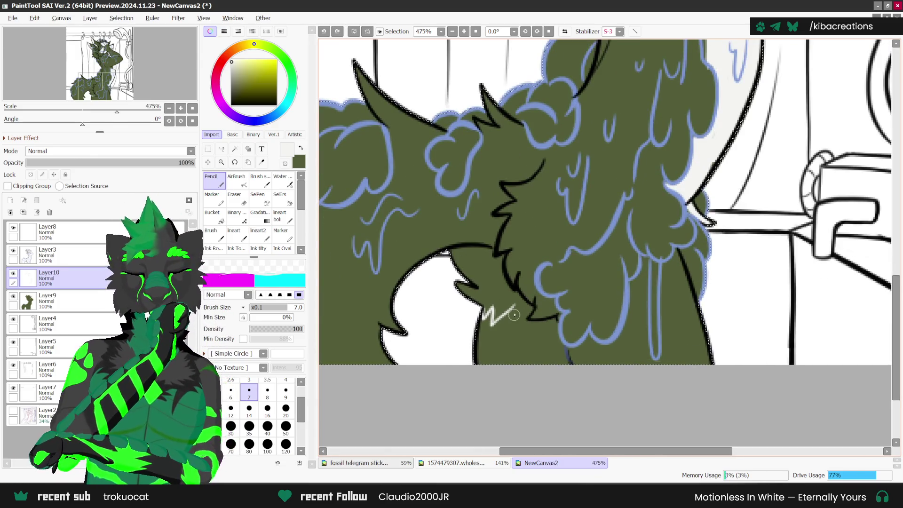
{"action": "left_click_drag", "start_coordinate": [519, 315], "coordinate": [525, 302]}
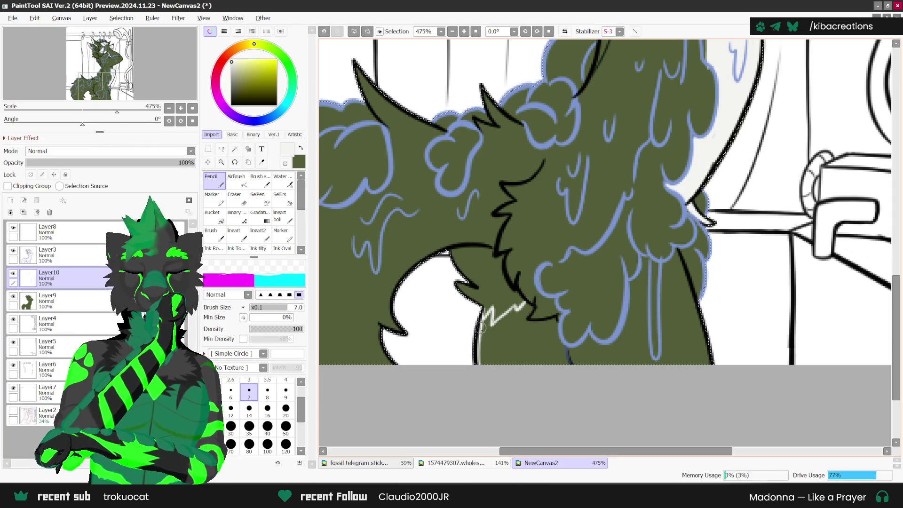
{"action": "left_click_drag", "start_coordinate": [487, 330], "coordinate": [526, 307]}
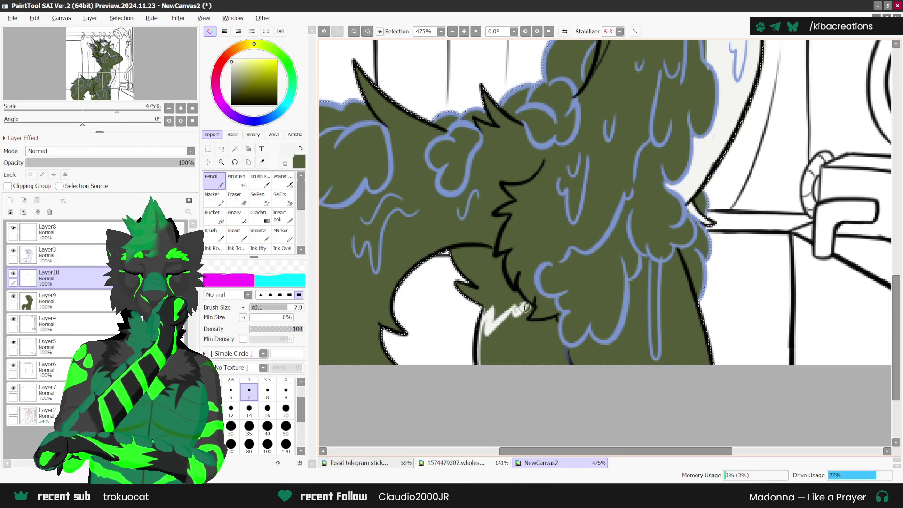
{"action": "left_click", "coordinate": [463, 463]}
{"action": "left_click", "coordinate": [540, 463]}
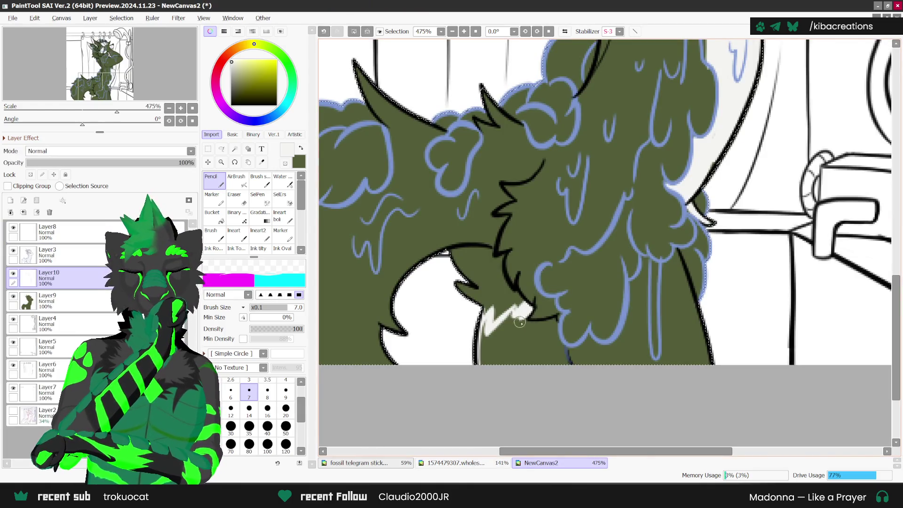
{"action": "left_click_drag", "start_coordinate": [519, 322], "coordinate": [550, 322]}
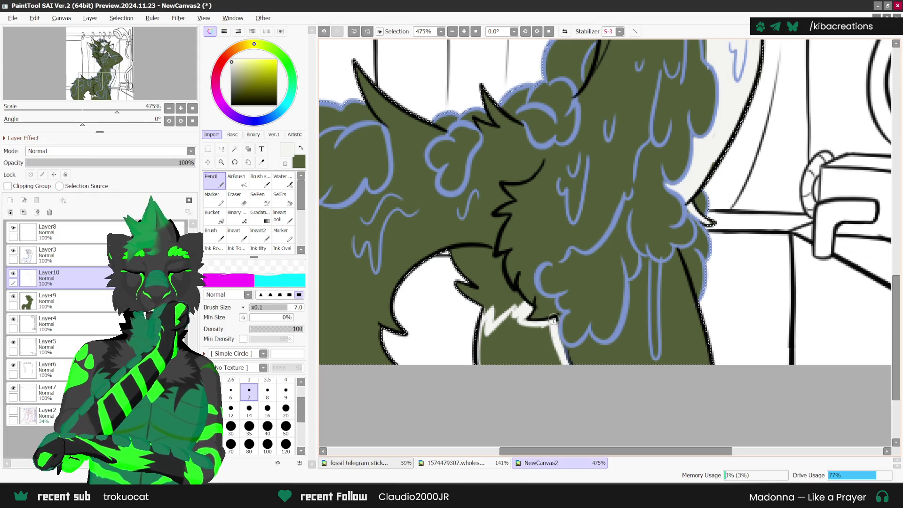
{"action": "left_click_drag", "start_coordinate": [541, 325], "coordinate": [552, 364]}
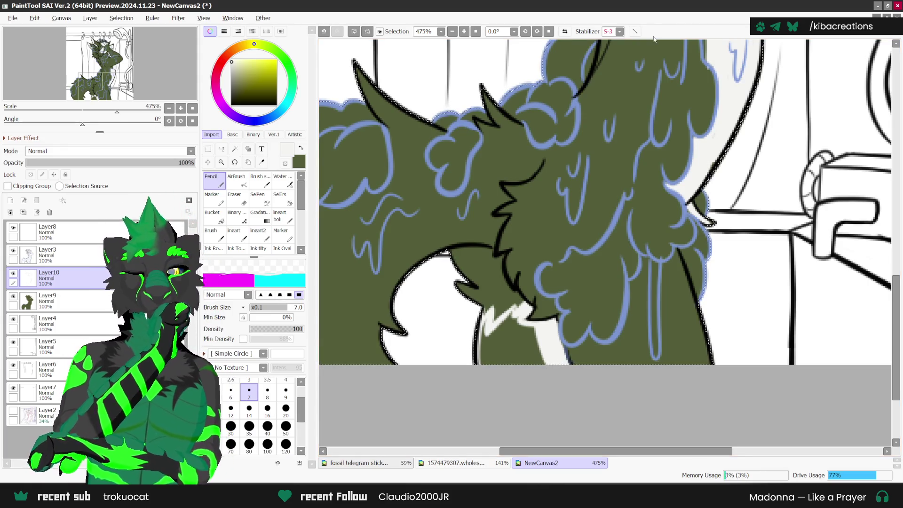
Repaint white around the fur tuft and cover the dark green patch.
{"action": "scroll", "coordinate": [509, 308], "scroll_direction": "up", "scroll_amount": 1}
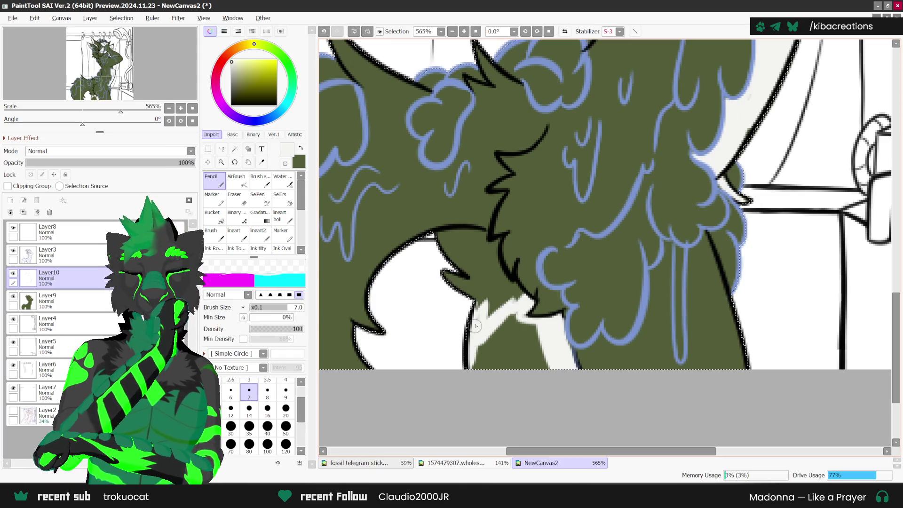
{"action": "left_click_drag", "start_coordinate": [519, 311], "coordinate": [486, 362]}
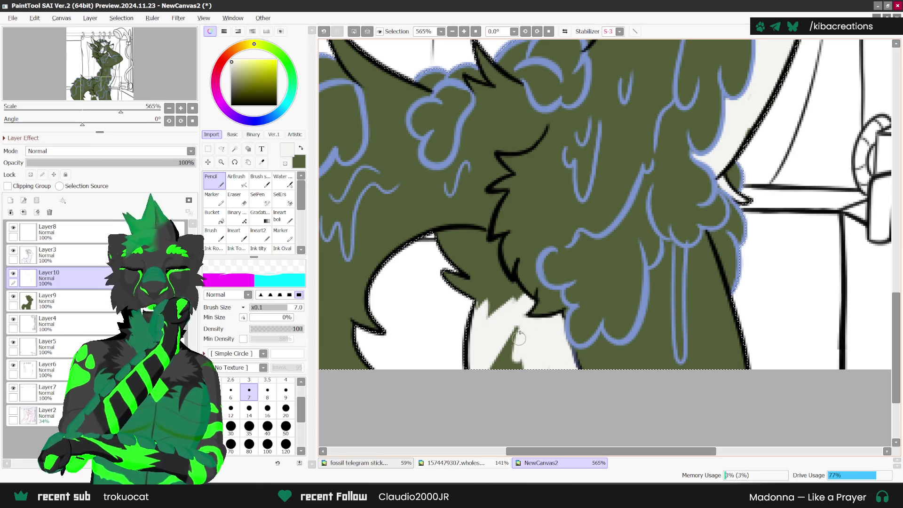
{"action": "left_click_drag", "start_coordinate": [519, 333], "coordinate": [516, 338]}
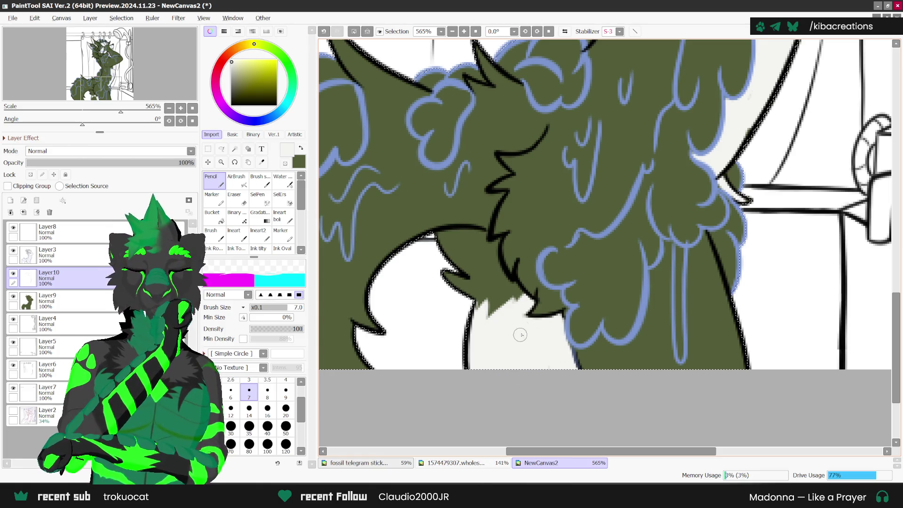
{"action": "scroll", "coordinate": [596, 294], "scroll_direction": "down", "scroll_amount": 2}
Glance at the Fossilbrand reference sheet, then return to the shower drawing.
{"action": "left_click", "coordinate": [386, 465]}
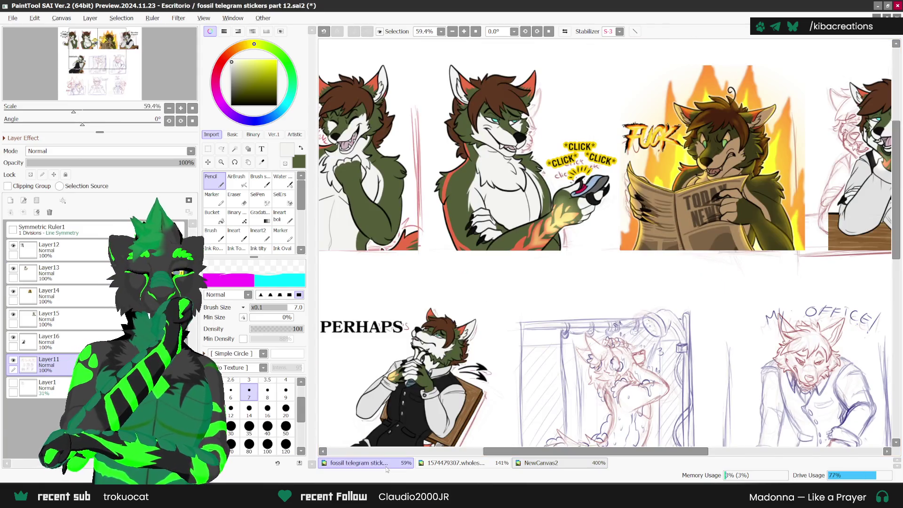
{"action": "left_click", "coordinate": [449, 464]}
{"action": "left_click", "coordinate": [541, 463]}
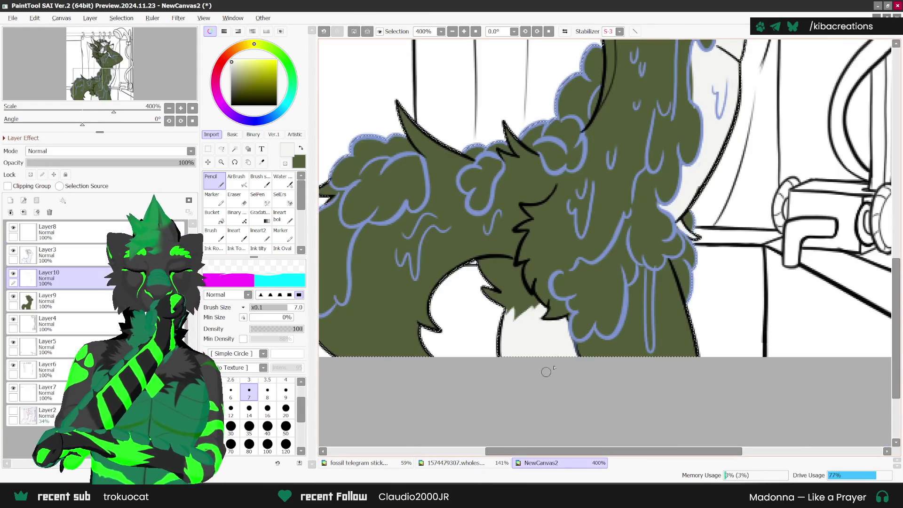
Paint a blue drip line and several light drip streaks down the soapy hip.
{"action": "scroll", "coordinate": [626, 290], "scroll_direction": "up", "scroll_amount": 1}
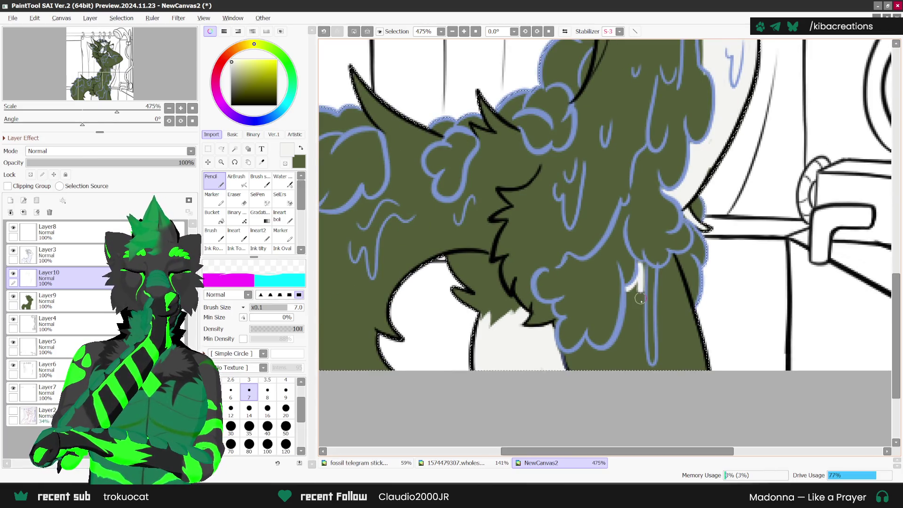
{"action": "left_click_drag", "start_coordinate": [633, 277], "coordinate": [620, 336]}
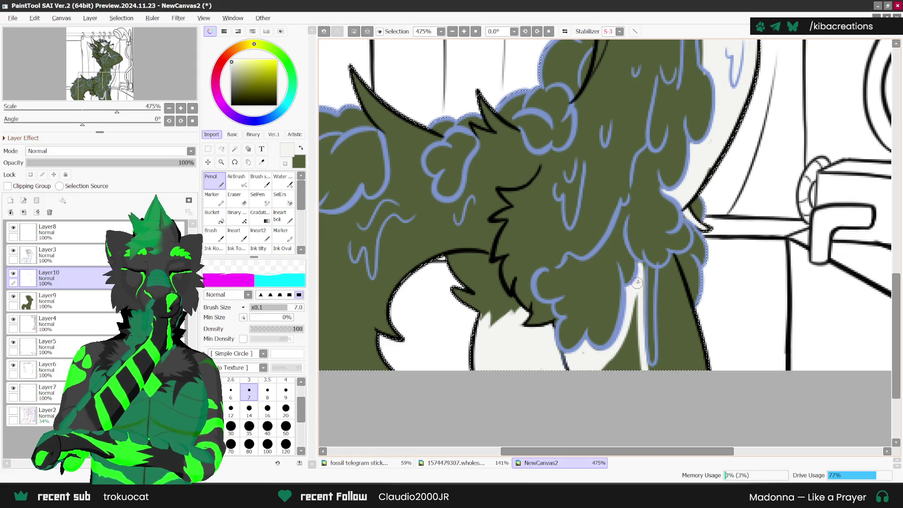
{"action": "left_click_drag", "start_coordinate": [637, 282], "coordinate": [634, 341]}
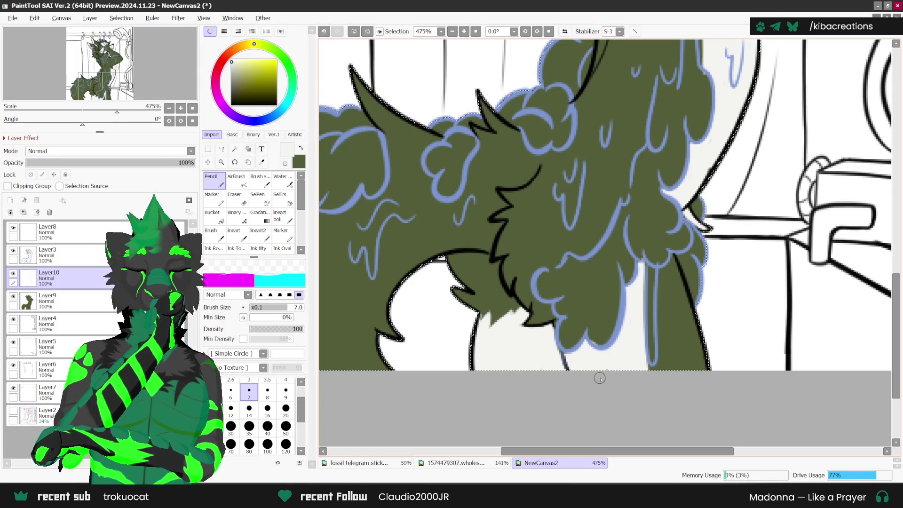
{"action": "mouse_move", "coordinate": [642, 328]}
{"action": "left_mouse_down"}
{"action": "mouse_move", "coordinate": [639, 265]}
{"action": "mouse_move", "coordinate": [659, 309]}
{"action": "left_mouse_up"}
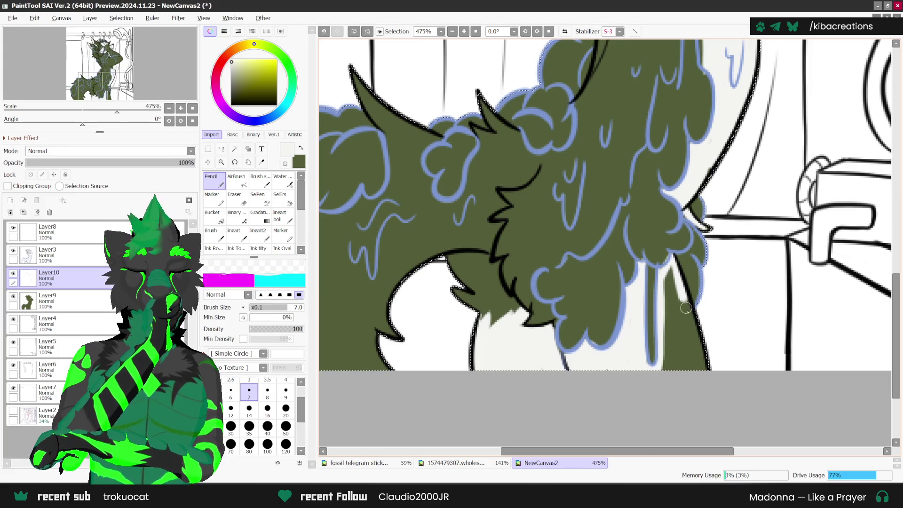
{"action": "left_click_drag", "start_coordinate": [685, 308], "coordinate": [708, 391]}
{"action": "left_click_drag", "start_coordinate": [666, 281], "coordinate": [663, 380]}
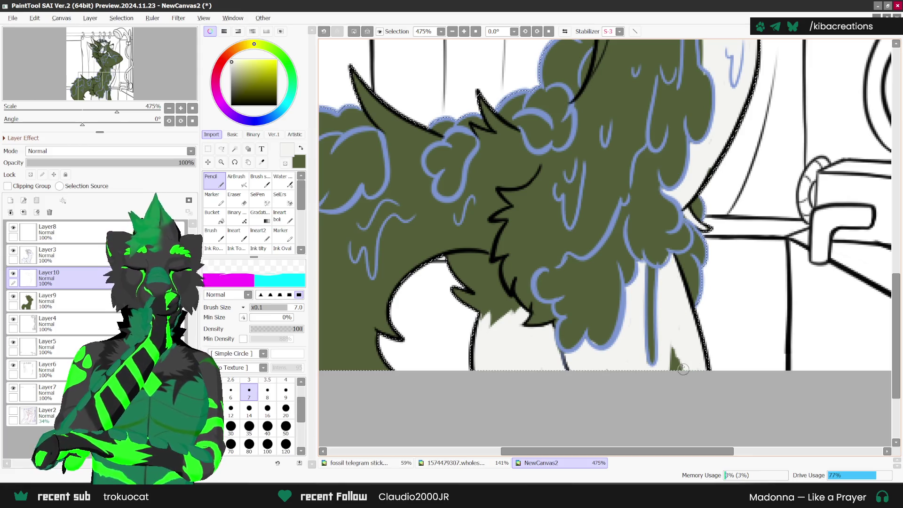
{"action": "left_click_drag", "start_coordinate": [672, 347], "coordinate": [673, 376]}
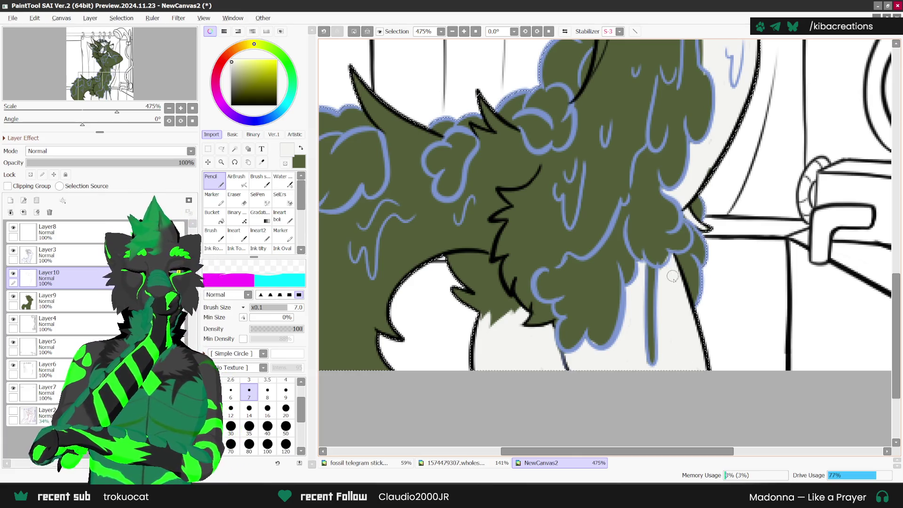
Switch to the Eraser, zoom out, and bring up the Fossilbrand reference sheet.
{"action": "key", "text": "e"}
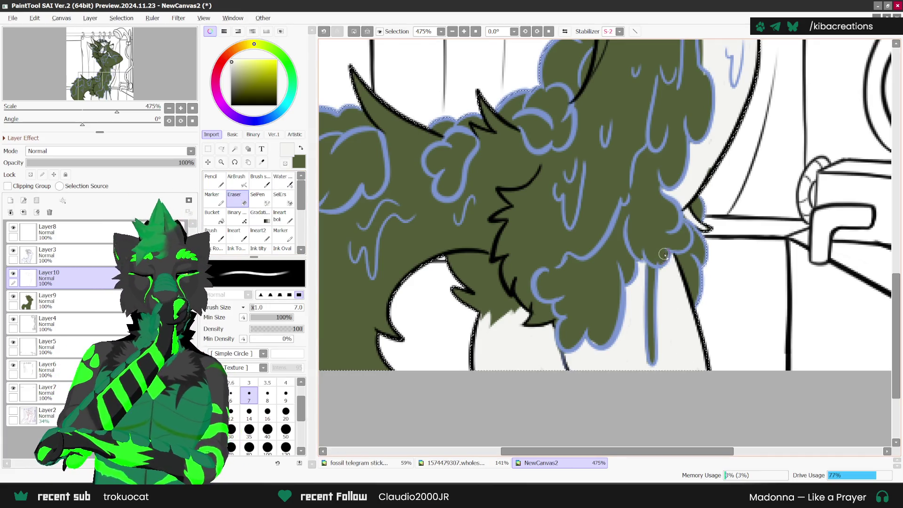
{"action": "scroll", "coordinate": [657, 238], "scroll_direction": "down", "scroll_amount": 1}
{"action": "scroll", "coordinate": [475, 409], "scroll_direction": "down", "scroll_amount": 1}
{"action": "scroll", "coordinate": [564, 291], "scroll_direction": "down", "scroll_amount": 1}
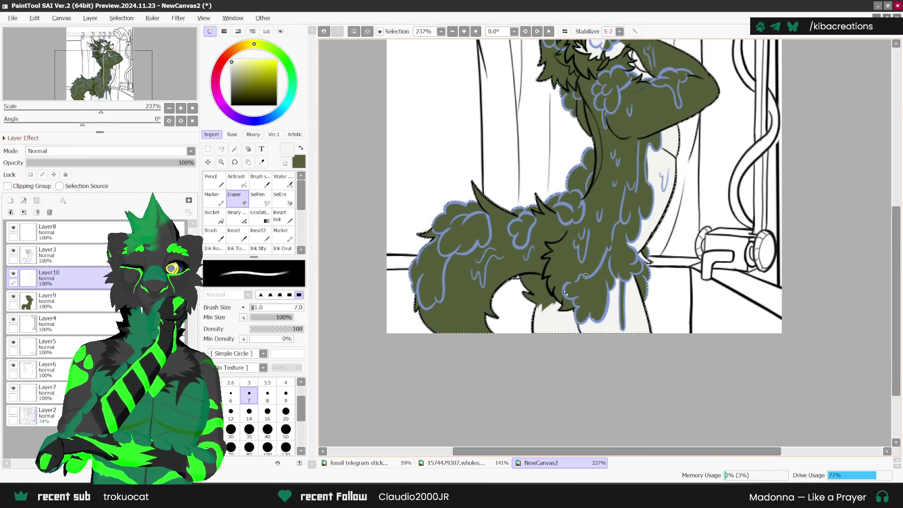
{"action": "left_click", "coordinate": [475, 463]}
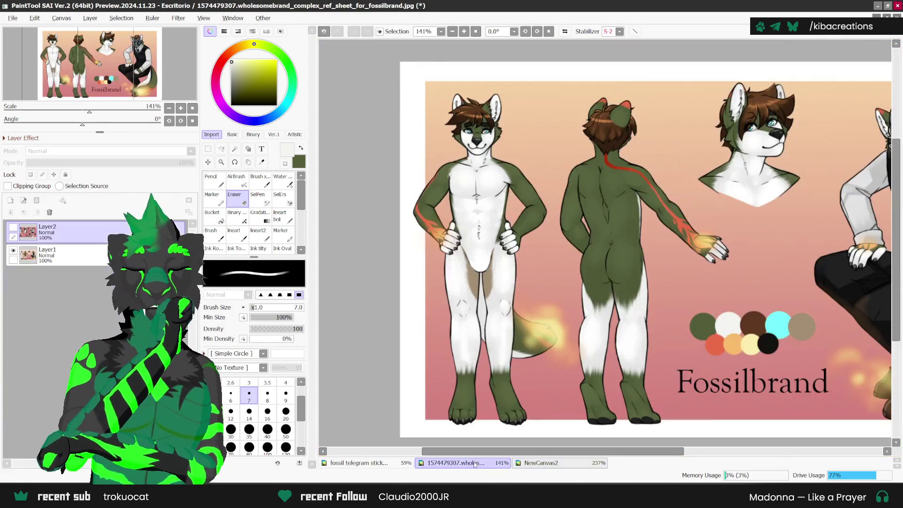
Return to the shower drawing with the Pencil, undoing and restoring the white tail stroke.
{"action": "scroll", "coordinate": [465, 296], "scroll_direction": "down", "scroll_amount": 1}
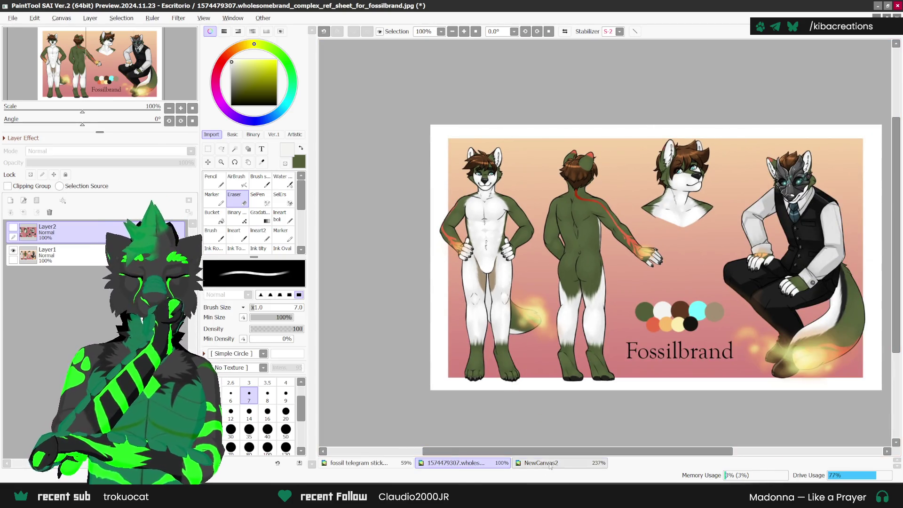
{"action": "left_click", "coordinate": [541, 463]}
{"action": "key", "text": "n"}
{"action": "scroll", "coordinate": [561, 233], "scroll_direction": "up", "scroll_amount": 1}
{"action": "scroll", "coordinate": [561, 232], "scroll_direction": "up", "scroll_amount": 2}
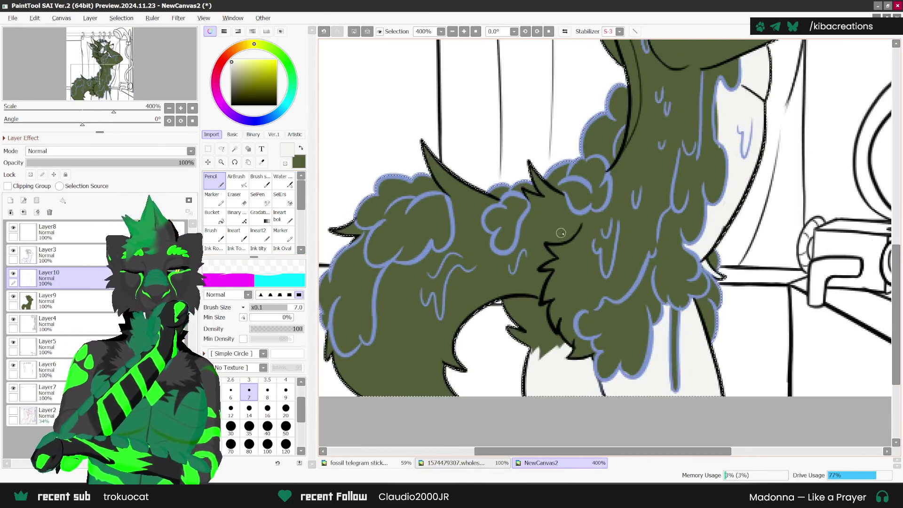
{"action": "scroll", "coordinate": [561, 233], "scroll_direction": "up", "scroll_amount": 1}
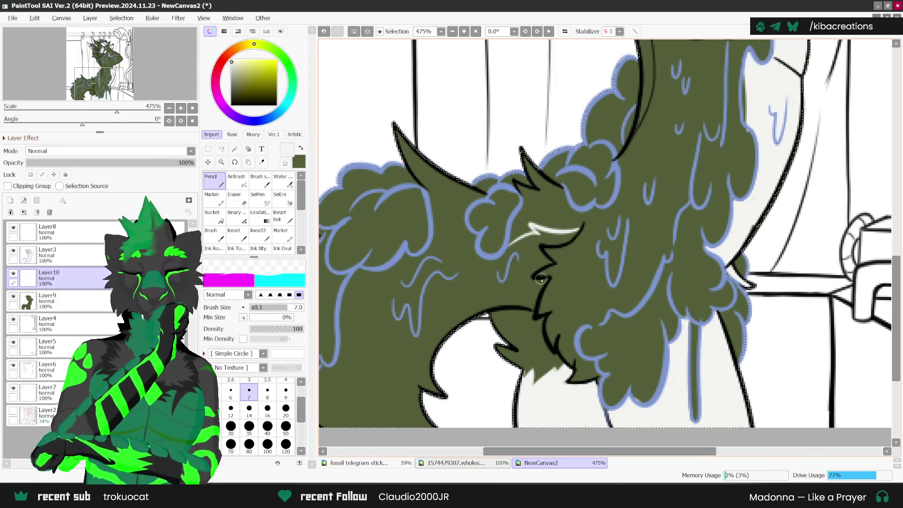
{"action": "key", "text": "ctrl+z"}
{"action": "key", "text": "ctrl+y"}
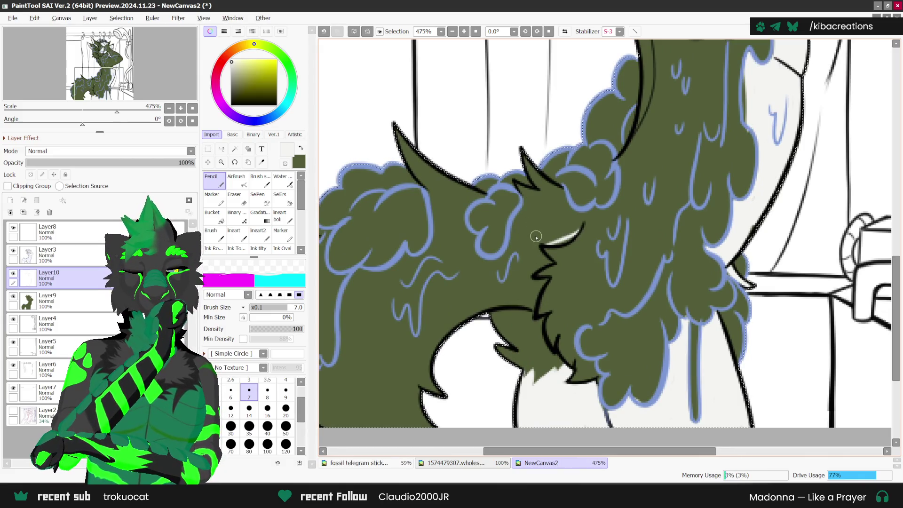
Check the tail markings on the reference, then extend the white line along the tail.
{"action": "scroll", "coordinate": [569, 232], "scroll_direction": "down", "scroll_amount": 1}
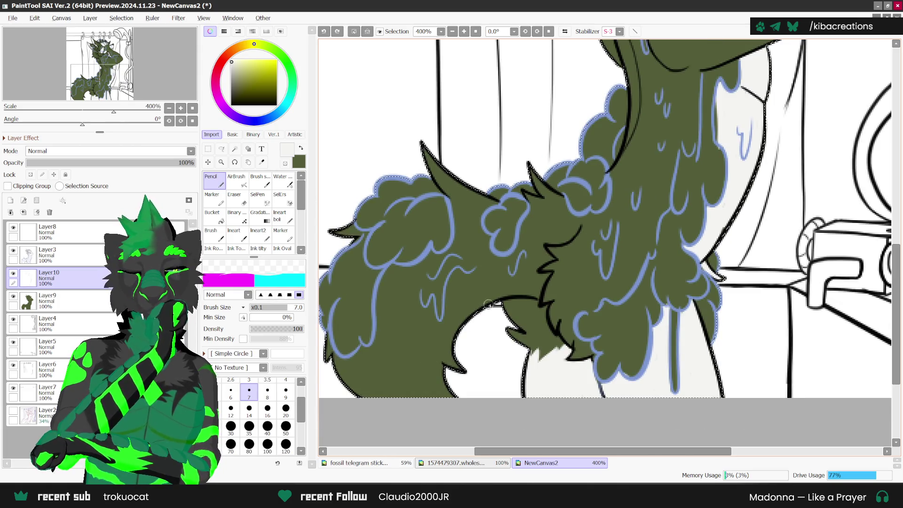
{"action": "left_click", "coordinate": [455, 464]}
{"action": "left_click", "coordinate": [541, 462]}
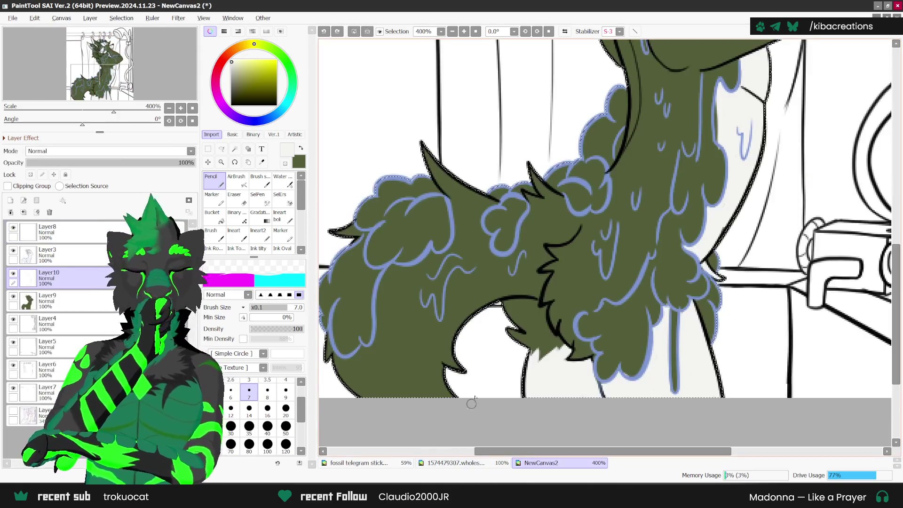
{"action": "left_click_drag", "start_coordinate": [470, 257], "coordinate": [517, 256]}
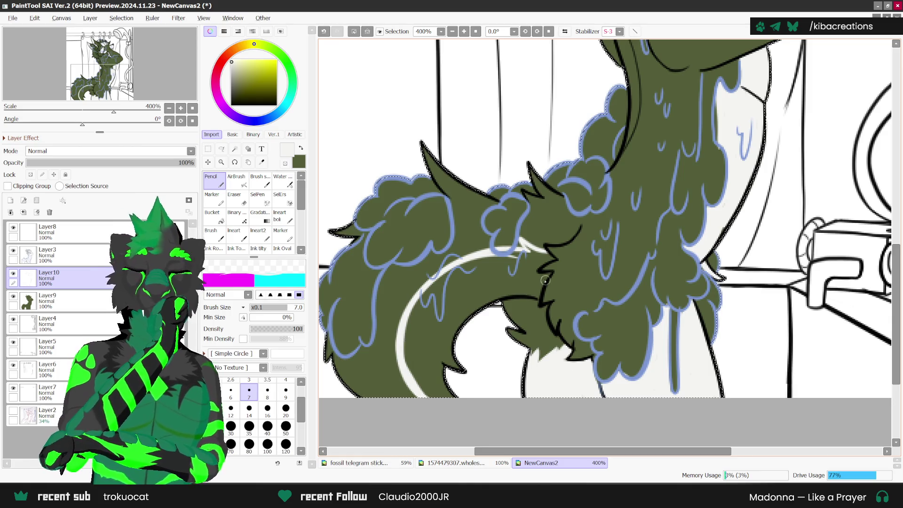
{"action": "scroll", "coordinate": [543, 253], "scroll_direction": "up", "scroll_amount": 2}
{"action": "left_click_drag", "start_coordinate": [537, 267], "coordinate": [546, 276]}
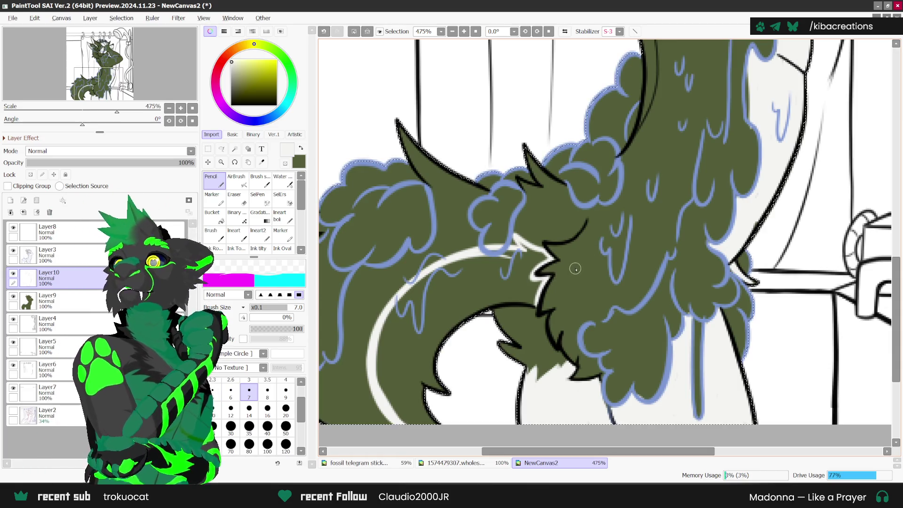
Fill the tail band solid white with the Bucket, then return to the Pencil.
{"action": "scroll", "coordinate": [533, 306], "scroll_direction": "up", "scroll_amount": 1}
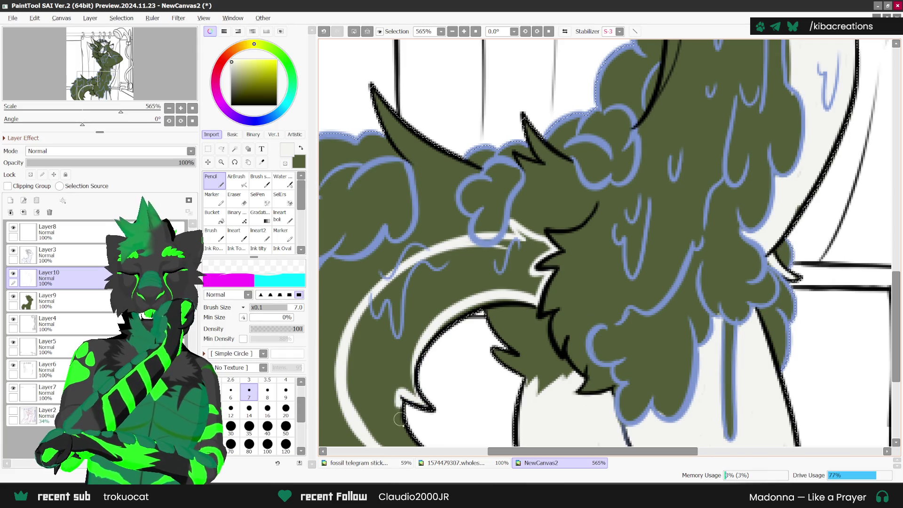
{"action": "left_click_drag", "start_coordinate": [413, 386], "coordinate": [423, 388]}
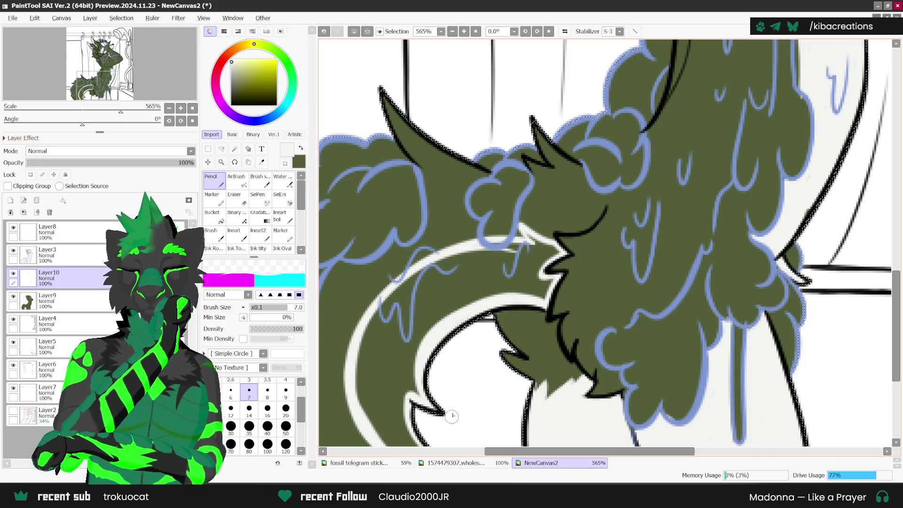
{"action": "scroll", "coordinate": [567, 255], "scroll_direction": "down", "scroll_amount": 1}
{"action": "left_click", "coordinate": [212, 217]}
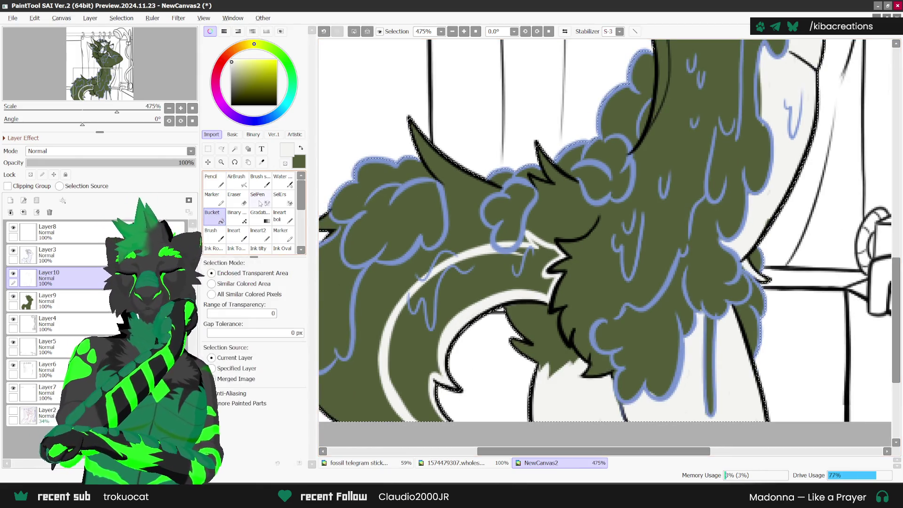
{"action": "left_click", "coordinate": [397, 343]}
{"action": "left_click", "coordinate": [211, 181]}
Paint light colour along the fur's left edge.
{"action": "scroll", "coordinate": [553, 283], "scroll_direction": "up", "scroll_amount": 1}
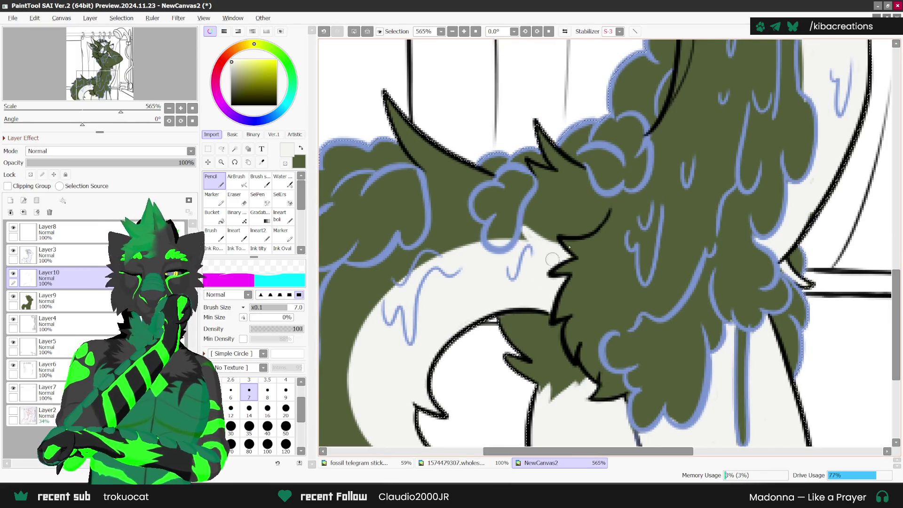
{"action": "scroll", "coordinate": [462, 301], "scroll_direction": "down", "scroll_amount": 1}
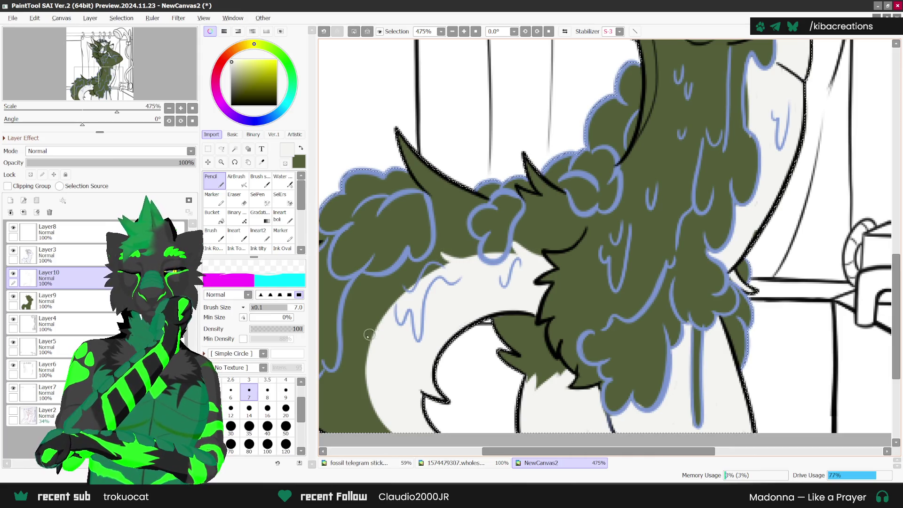
{"action": "left_click_drag", "start_coordinate": [368, 335], "coordinate": [373, 396]}
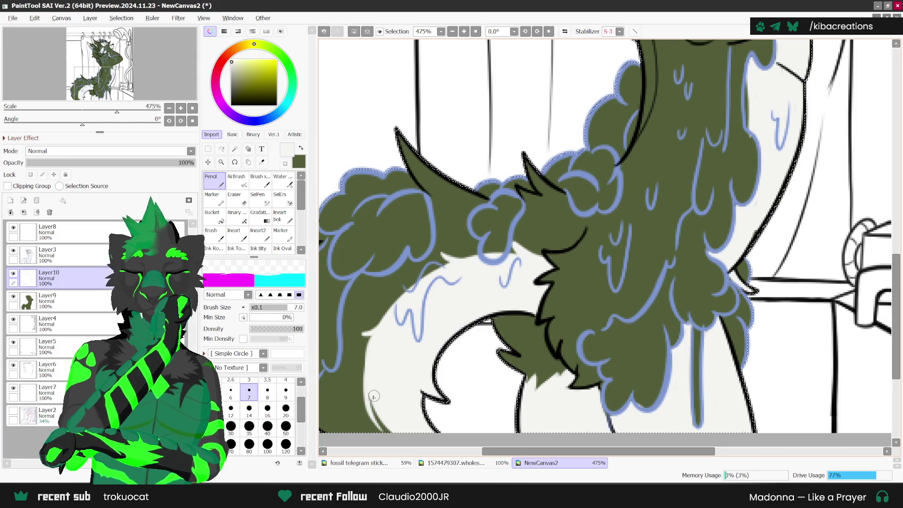
{"action": "scroll", "coordinate": [667, 228], "scroll_direction": "down", "scroll_amount": 2}
{"action": "scroll", "coordinate": [667, 228], "scroll_direction": "down", "scroll_amount": 2}
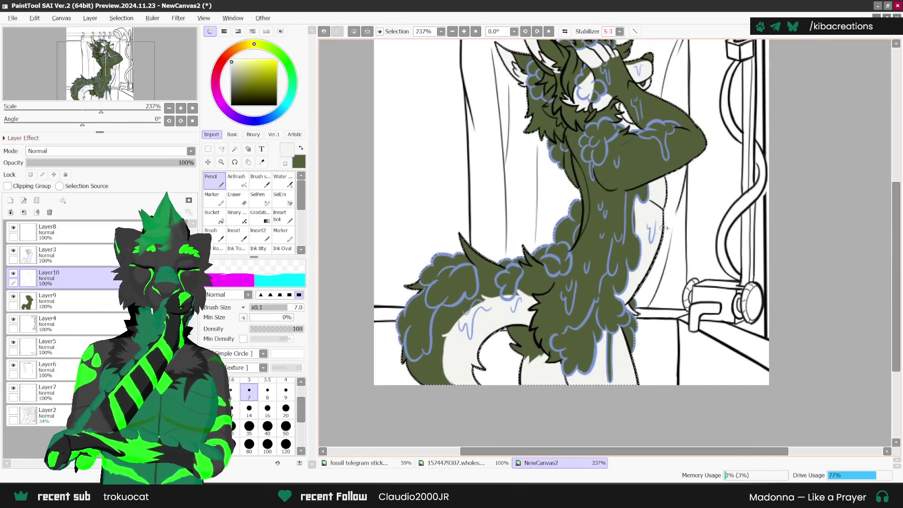
Sample the bubble-outline blue with the Syringe and go back to the Pencil.
{"action": "scroll", "coordinate": [667, 228], "scroll_direction": "up", "scroll_amount": 1}
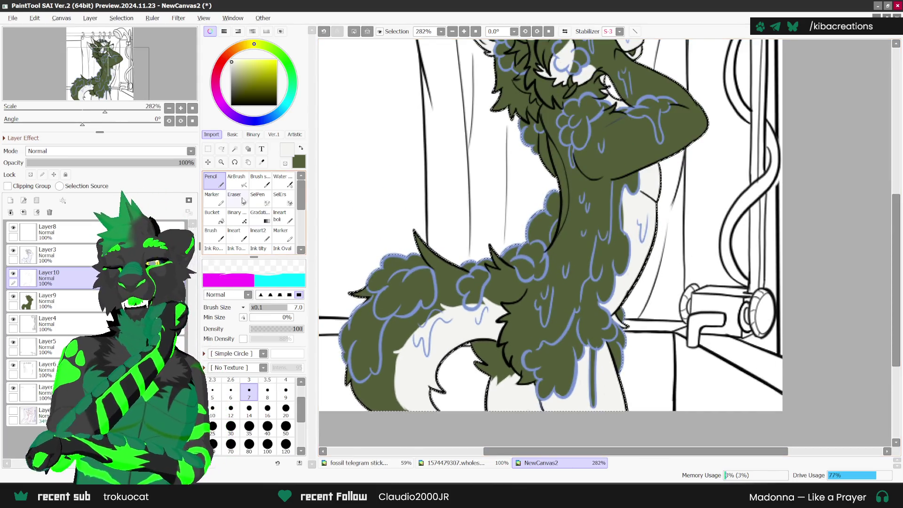
{"action": "left_click", "coordinate": [262, 162]}
{"action": "scroll", "coordinate": [551, 257], "scroll_direction": "up", "scroll_amount": 2}
{"action": "scroll", "coordinate": [551, 257], "scroll_direction": "up", "scroll_amount": 1}
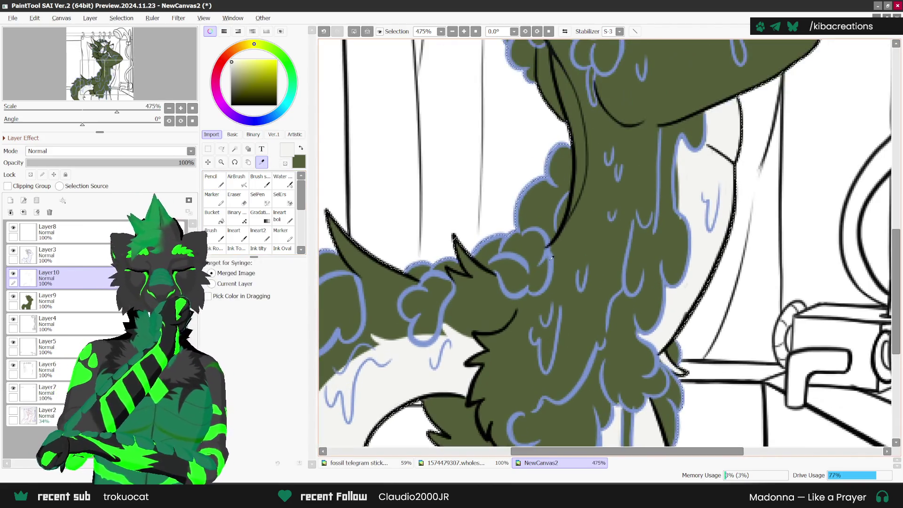
{"action": "left_click", "coordinate": [551, 257]}
{"action": "key", "text": "n"}
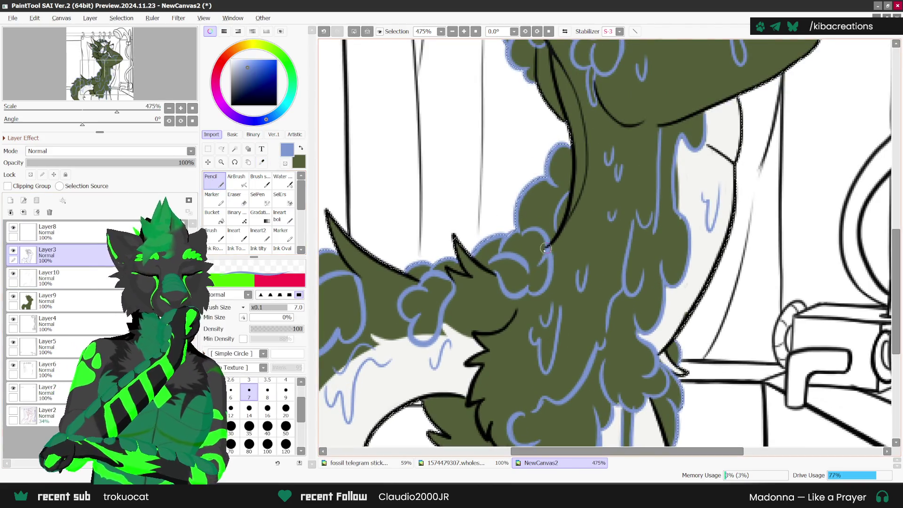
Reselect Layer10 and add a new Layer11 above it for the bubbles.
{"action": "scroll", "coordinate": [543, 249], "scroll_direction": "down", "scroll_amount": 1}
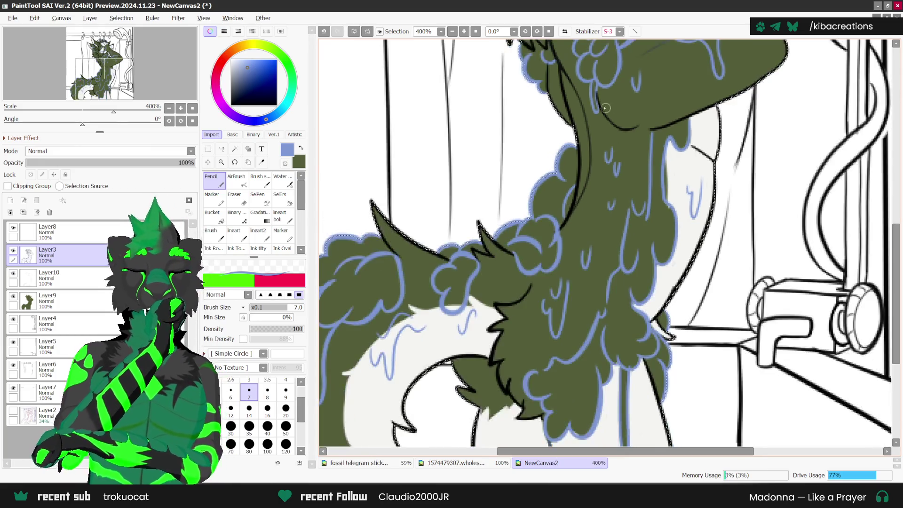
{"action": "scroll", "coordinate": [541, 235], "scroll_direction": "down", "scroll_amount": 2}
{"action": "scroll", "coordinate": [533, 213], "scroll_direction": "up", "scroll_amount": 2}
{"action": "scroll", "coordinate": [533, 213], "scroll_direction": "up", "scroll_amount": 1}
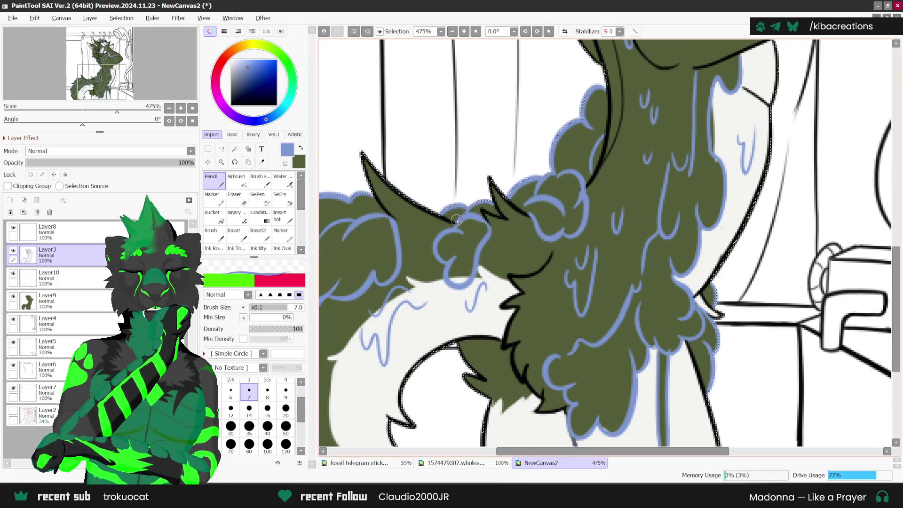
{"action": "scroll", "coordinate": [666, 262], "scroll_direction": "down", "scroll_amount": 2}
{"action": "scroll", "coordinate": [667, 262], "scroll_direction": "down", "scroll_amount": 1}
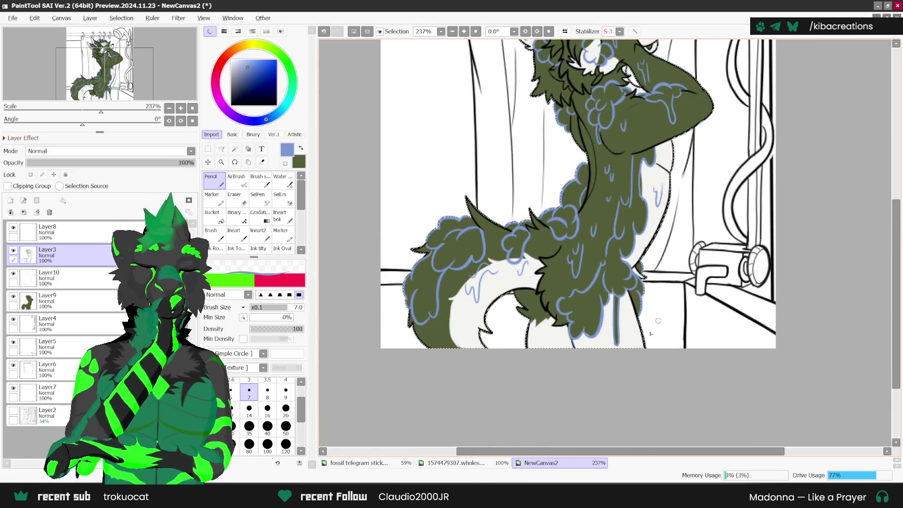
{"action": "left_click_drag", "start_coordinate": [444, 288], "coordinate": [400, 346]}
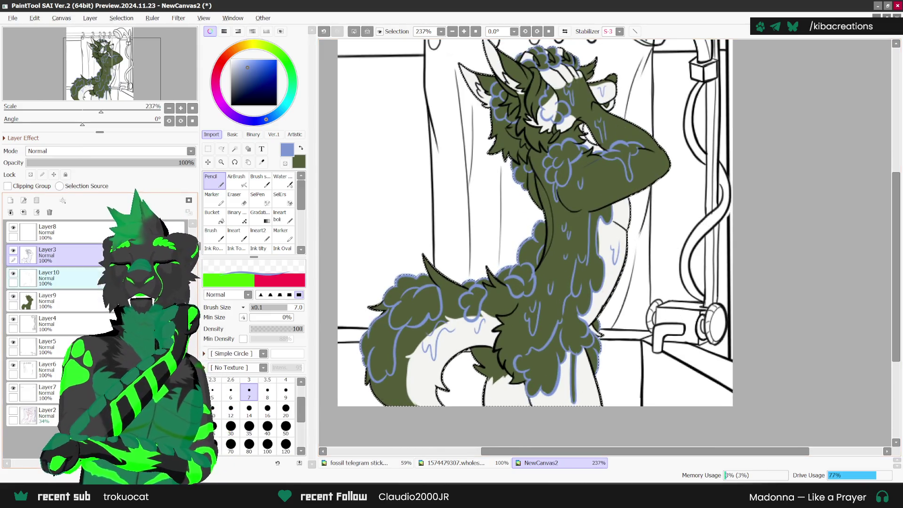
{"action": "left_click", "coordinate": [47, 277]}
{"action": "scroll", "coordinate": [682, 264], "scroll_direction": "down", "scroll_amount": 1}
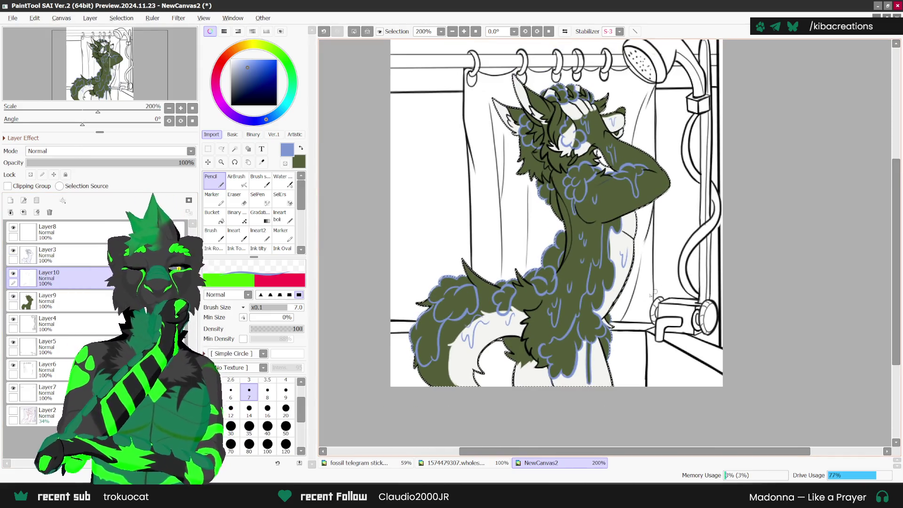
{"action": "left_click", "coordinate": [9, 200]}
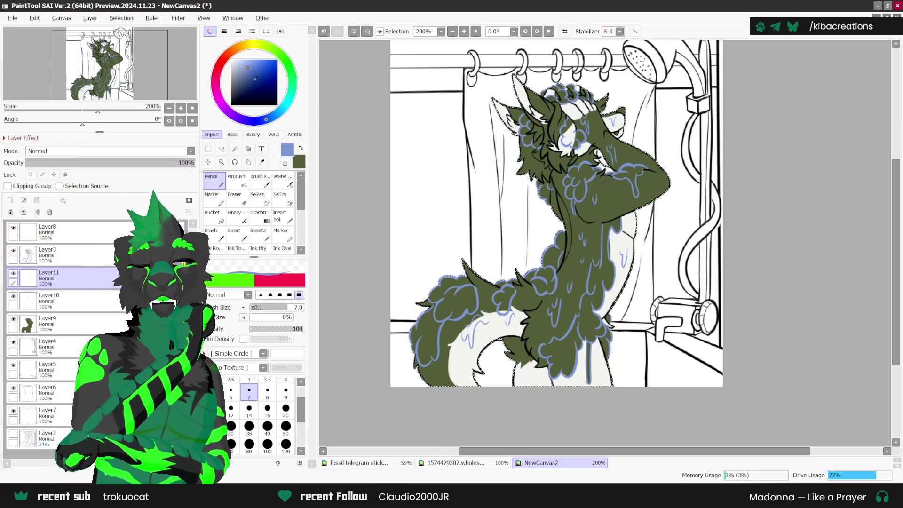
Pick a pale blue and switch to a small hard Pencil at size 7.
{"action": "left_click", "coordinate": [243, 61]}
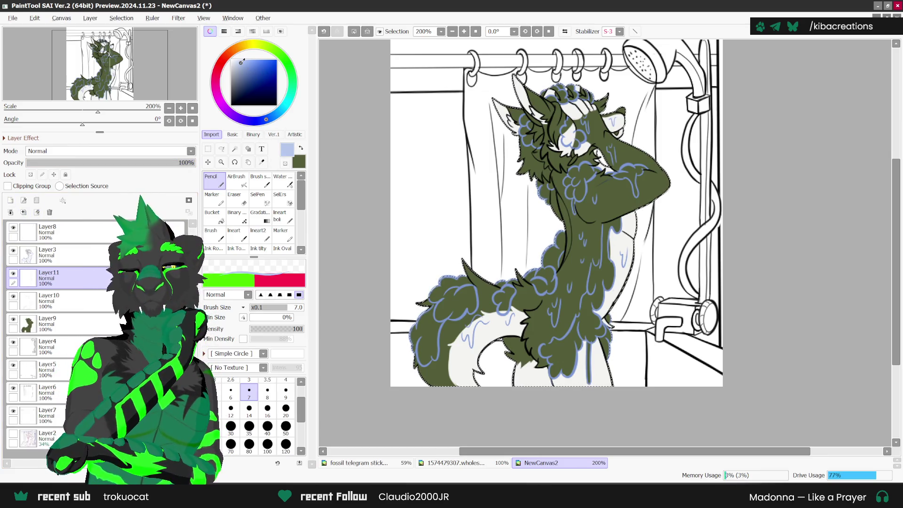
{"action": "key", "text": "v"}
{"action": "key", "text": "ctrl+plus"}
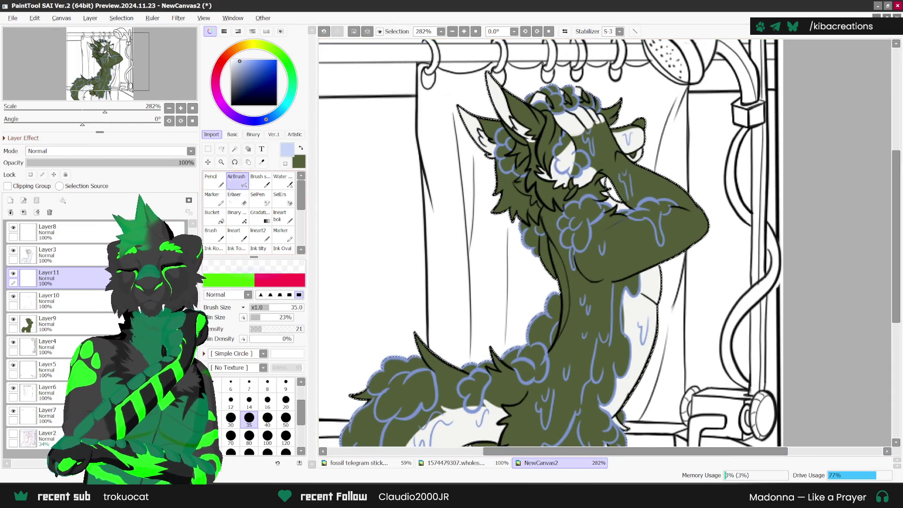
{"action": "left_click", "coordinate": [214, 185]}
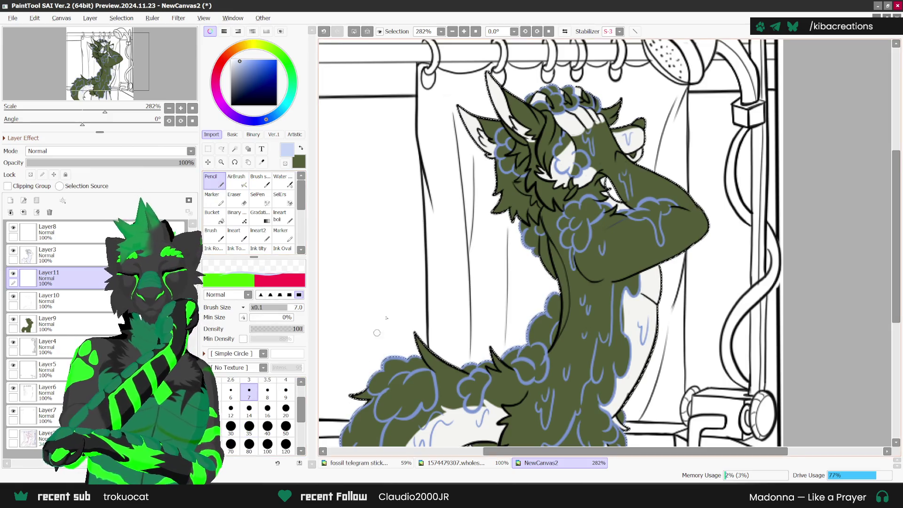
{"action": "scroll", "coordinate": [545, 130], "scroll_direction": "up", "scroll_amount": 1}
{"action": "scroll", "coordinate": [545, 131], "scroll_direction": "up", "scroll_amount": 1}
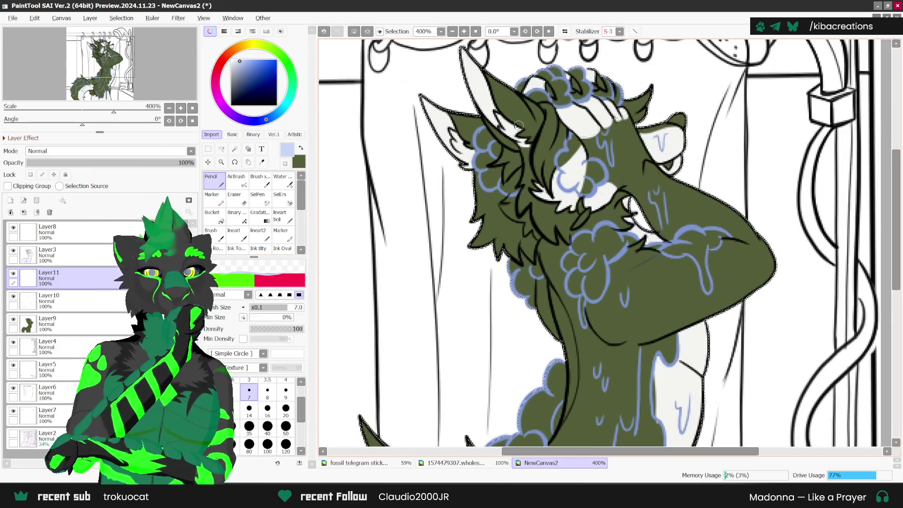
{"action": "scroll", "coordinate": [517, 141], "scroll_direction": "up", "scroll_amount": 3}
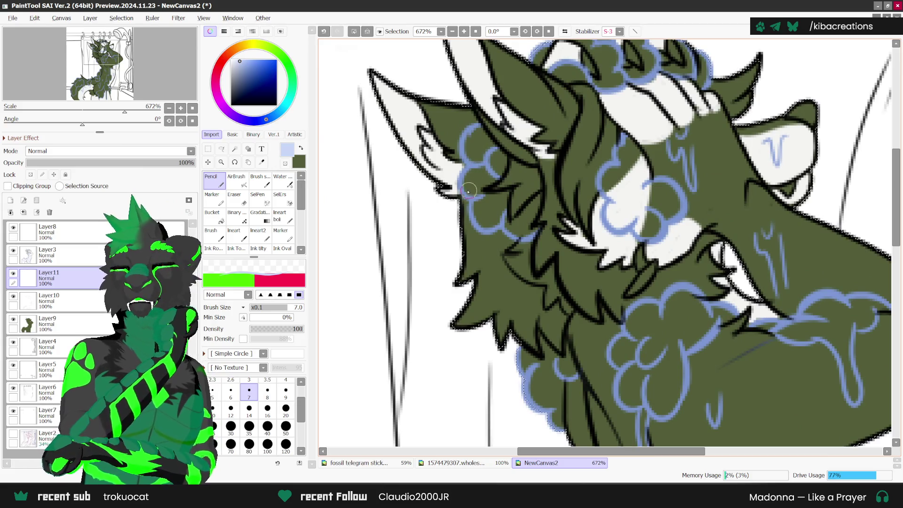
{"action": "scroll", "coordinate": [470, 163], "scroll_direction": "down", "scroll_amount": 1}
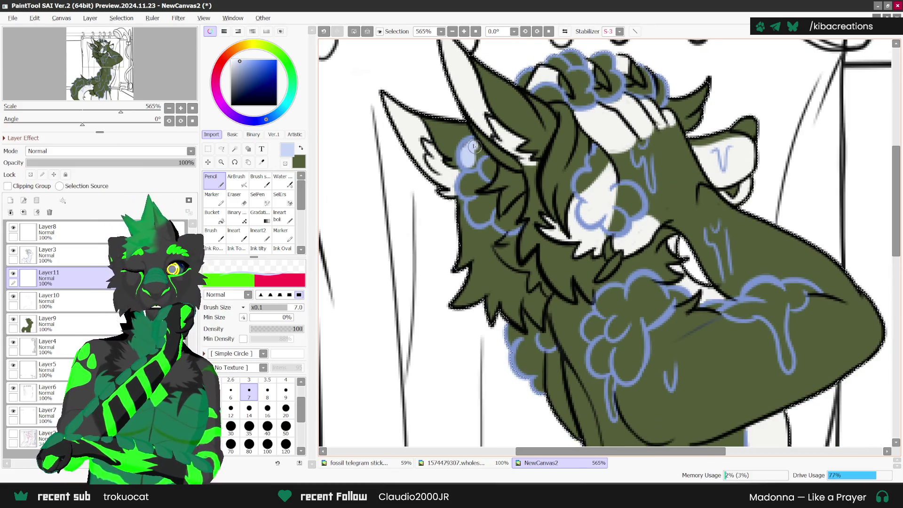
{"action": "scroll", "coordinate": [471, 149], "scroll_direction": "up", "scroll_amount": 1}
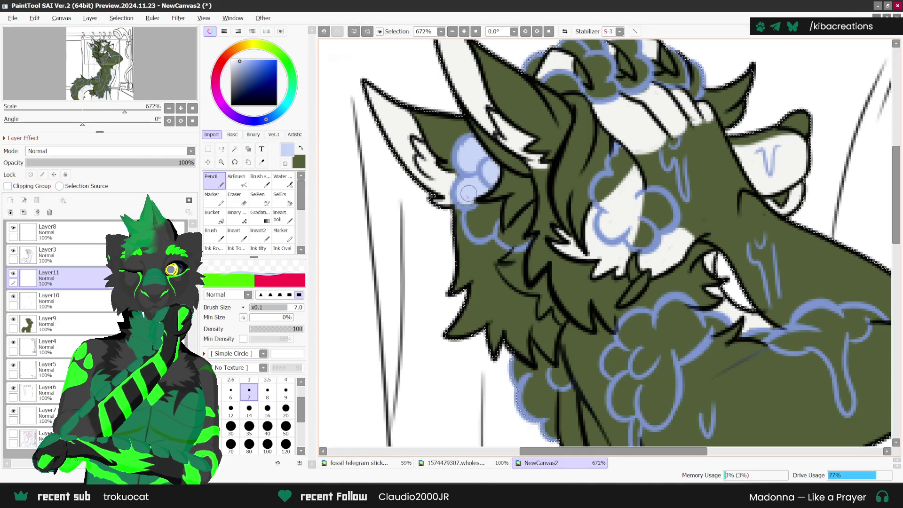
Fill the bubble beside the left ear with pale blue.
{"action": "left_click_drag", "start_coordinate": [465, 208], "coordinate": [469, 219]}
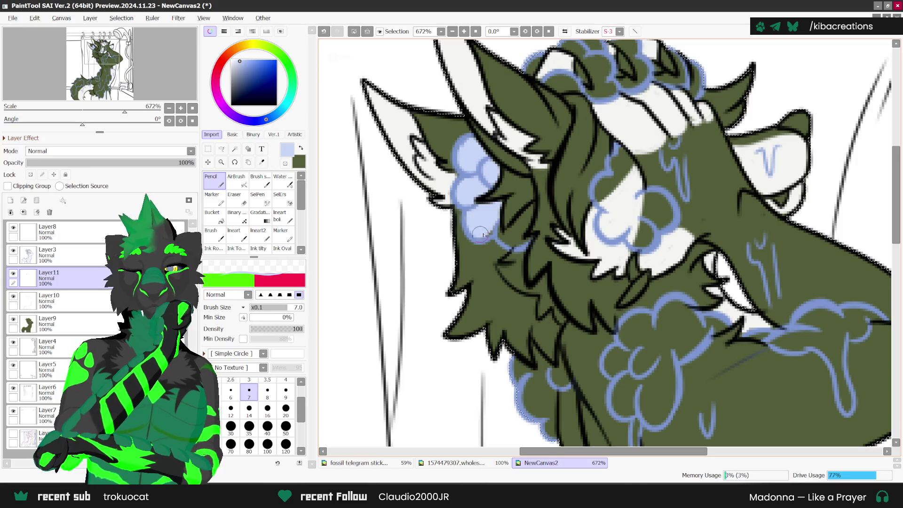
{"action": "left_click_drag", "start_coordinate": [513, 227], "coordinate": [526, 213]}
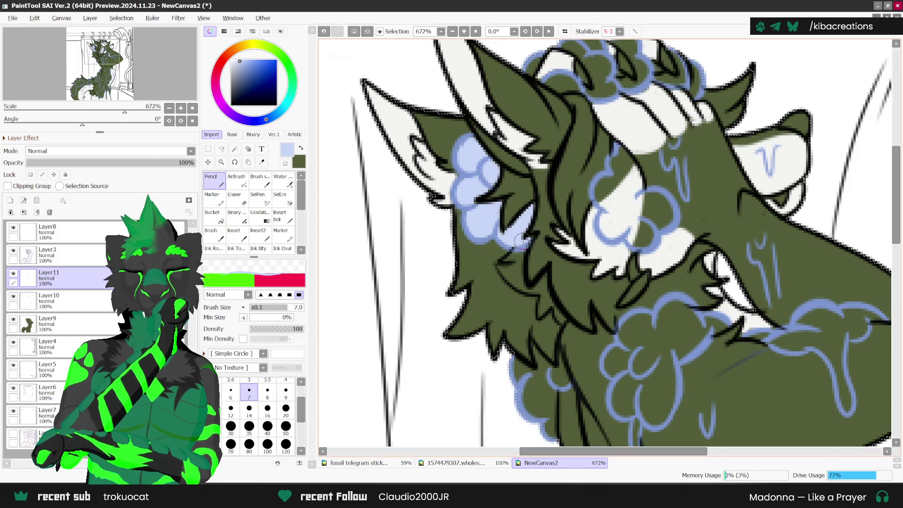
{"action": "scroll", "coordinate": [521, 241], "scroll_direction": "down", "scroll_amount": 1}
{"action": "scroll", "coordinate": [536, 249], "scroll_direction": "down", "scroll_amount": 1}
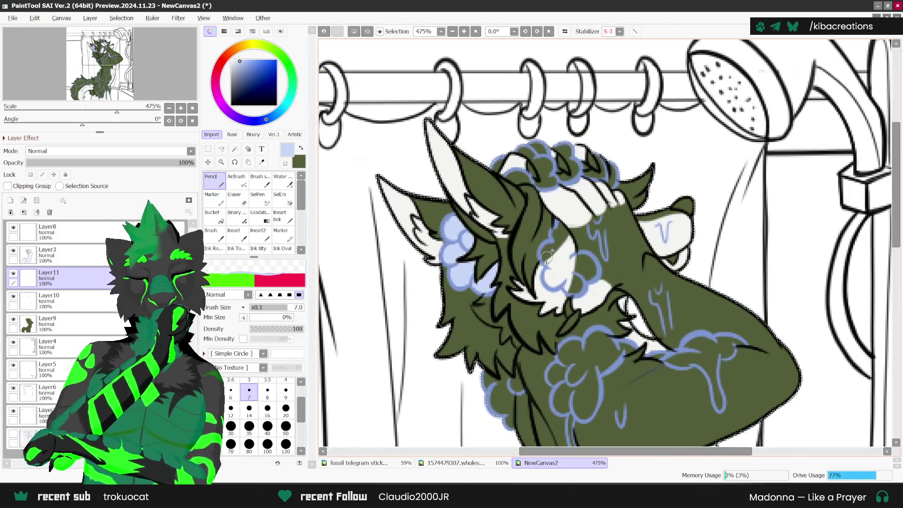
Fill the eye bubble, two forehead drips and the arm drip with pale blue.
{"action": "left_click_drag", "start_coordinate": [547, 257], "coordinate": [544, 256]}
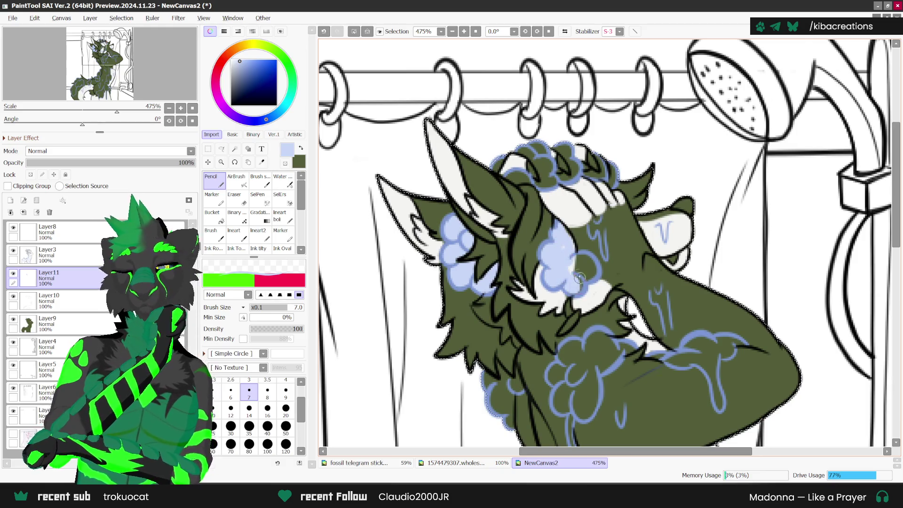
{"action": "left_click_drag", "start_coordinate": [580, 278], "coordinate": [574, 258]}
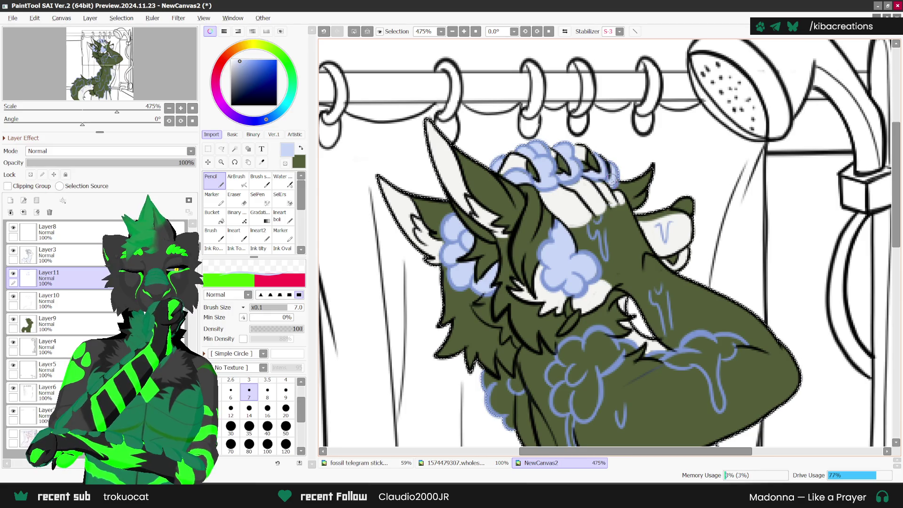
{"action": "scroll", "coordinate": [600, 159], "scroll_direction": "down", "scroll_amount": 2}
{"action": "scroll", "coordinate": [612, 169], "scroll_direction": "down", "scroll_amount": 1}
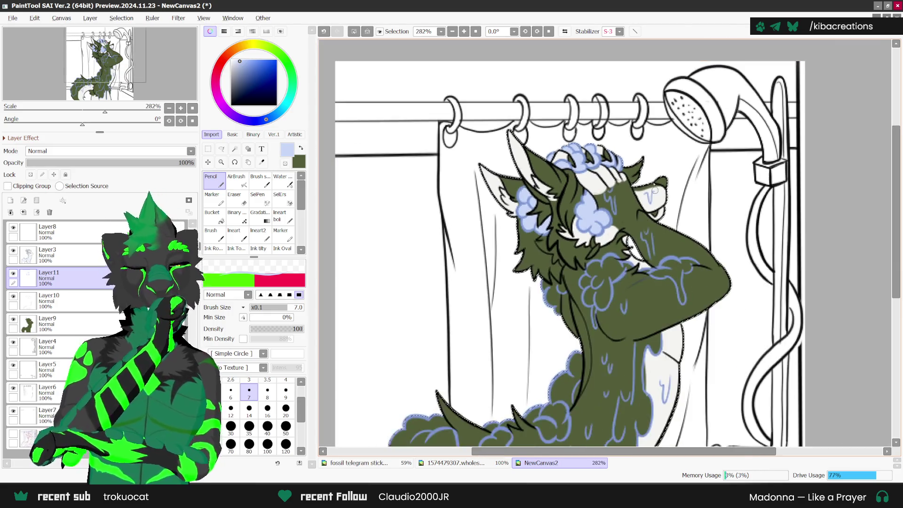
{"action": "scroll", "coordinate": [630, 183], "scroll_direction": "up", "scroll_amount": 1}
{"action": "scroll", "coordinate": [643, 191], "scroll_direction": "up", "scroll_amount": 1}
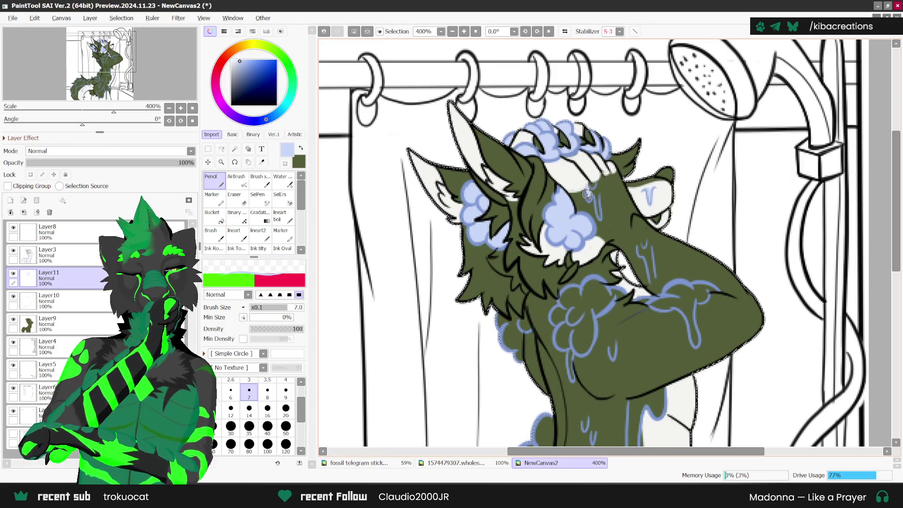
{"action": "left_click_drag", "start_coordinate": [589, 192], "coordinate": [600, 221]}
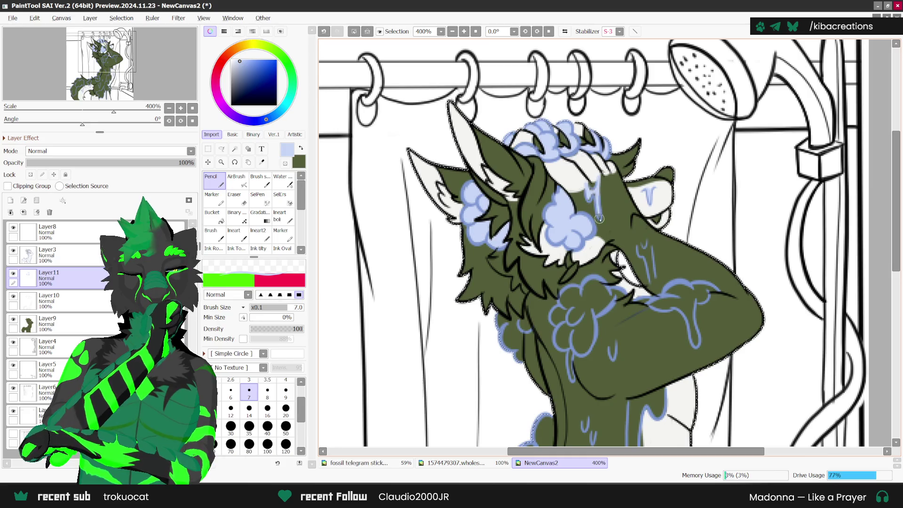
{"action": "left_click_drag", "start_coordinate": [597, 178], "coordinate": [596, 208]}
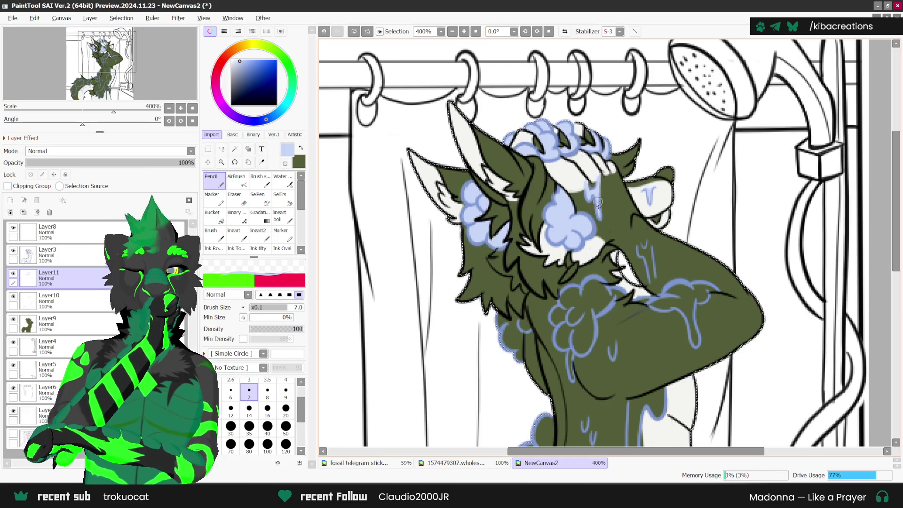
{"action": "left_click_drag", "start_coordinate": [642, 231], "coordinate": [648, 272]}
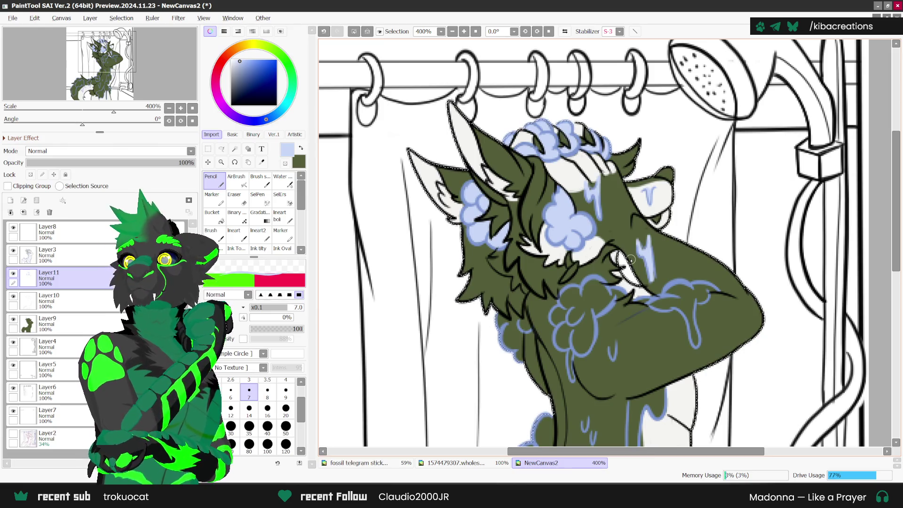
Fill the bubble cluster on the chest ruff with pale blue.
{"action": "scroll", "coordinate": [637, 252], "scroll_direction": "up", "scroll_amount": 1}
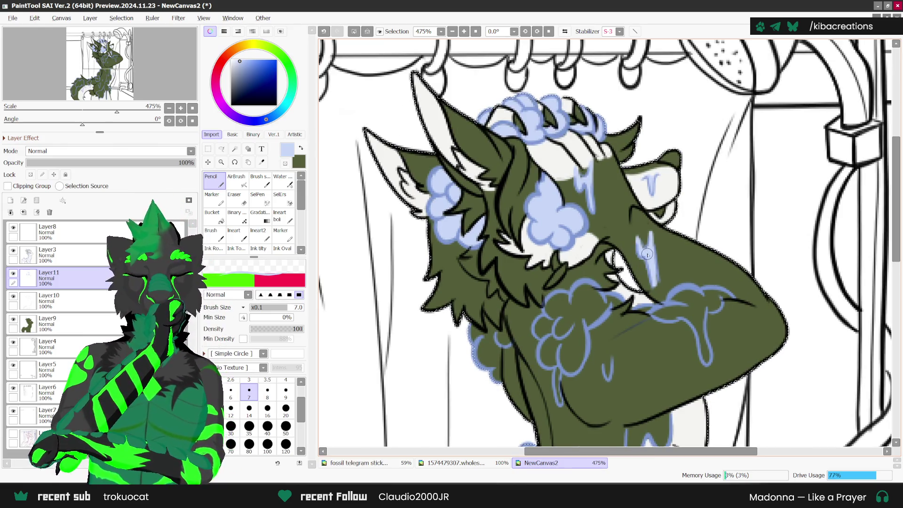
{"action": "scroll", "coordinate": [641, 249], "scroll_direction": "down", "scroll_amount": 3}
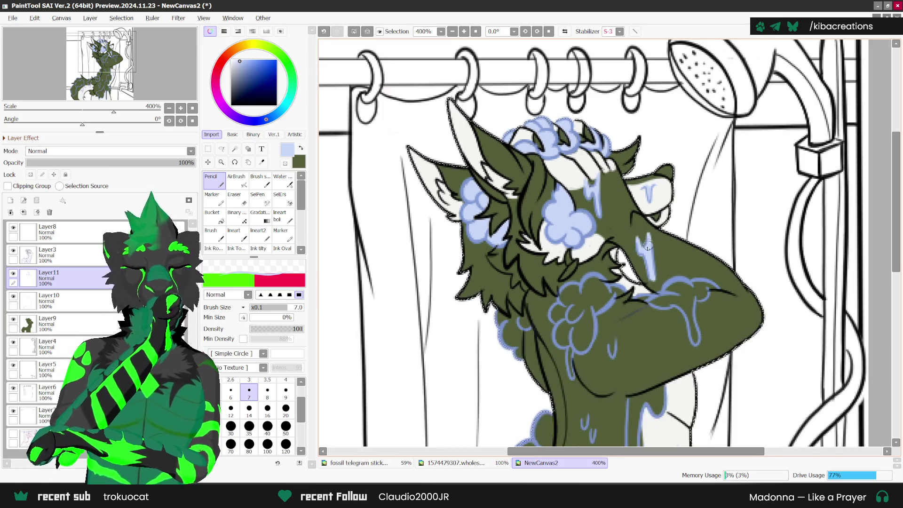
{"action": "scroll", "coordinate": [642, 248], "scroll_direction": "up", "scroll_amount": 2}
{"action": "scroll", "coordinate": [646, 244], "scroll_direction": "down", "scroll_amount": 1}
{"action": "scroll", "coordinate": [646, 244], "scroll_direction": "up", "scroll_amount": 1}
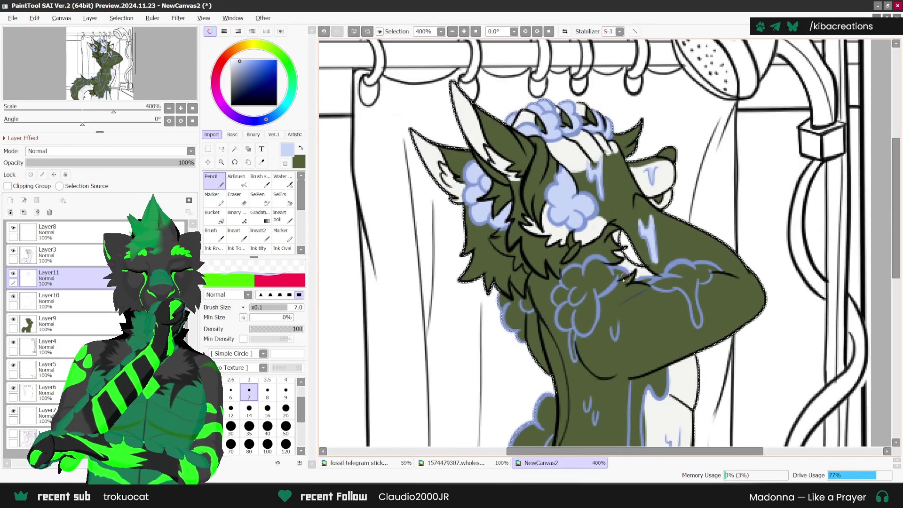
{"action": "scroll", "coordinate": [616, 273], "scroll_direction": "up", "scroll_amount": 2}
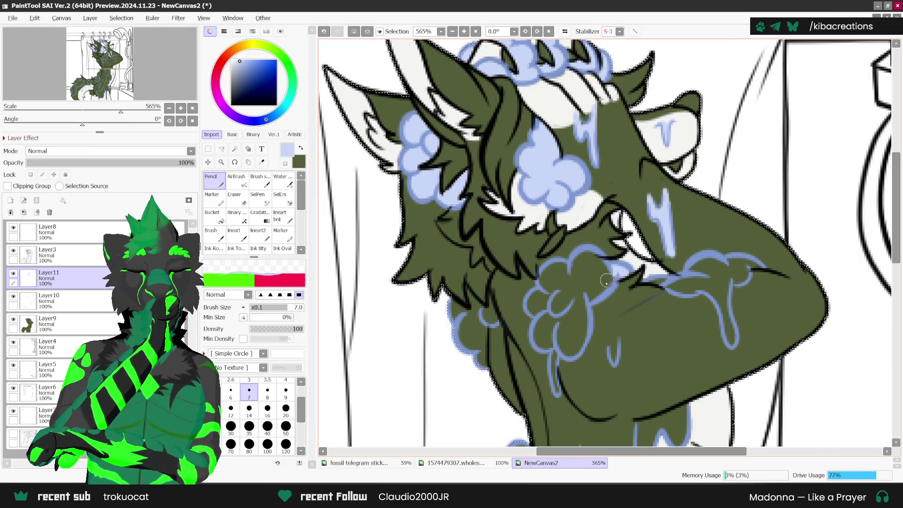
{"action": "mouse_move", "coordinate": [606, 281]}
{"action": "left_mouse_down"}
{"action": "mouse_move", "coordinate": [591, 256]}
{"action": "mouse_move", "coordinate": [532, 301]}
{"action": "mouse_move", "coordinate": [553, 365]}
{"action": "mouse_move", "coordinate": [563, 340]}
{"action": "mouse_move", "coordinate": [557, 313]}
{"action": "mouse_move", "coordinate": [582, 322]}
{"action": "left_mouse_up"}
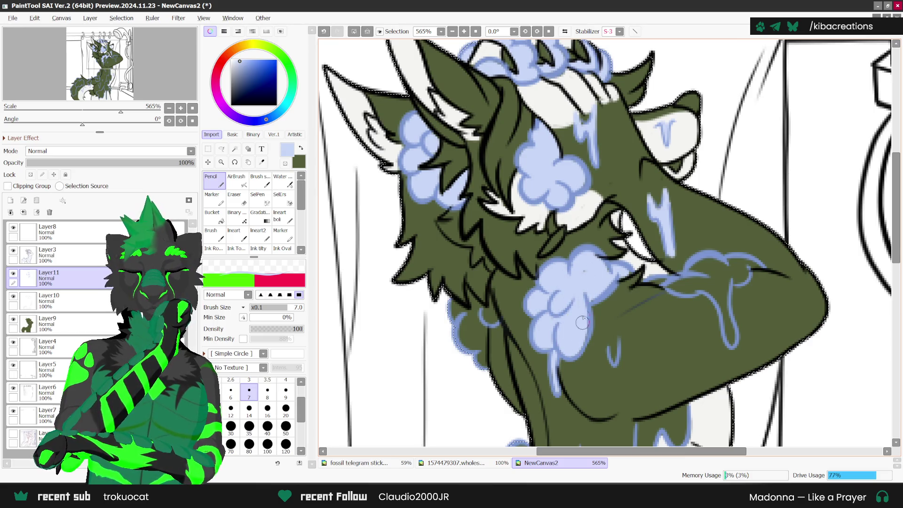
{"action": "scroll", "coordinate": [585, 291], "scroll_direction": "down", "scroll_amount": 1}
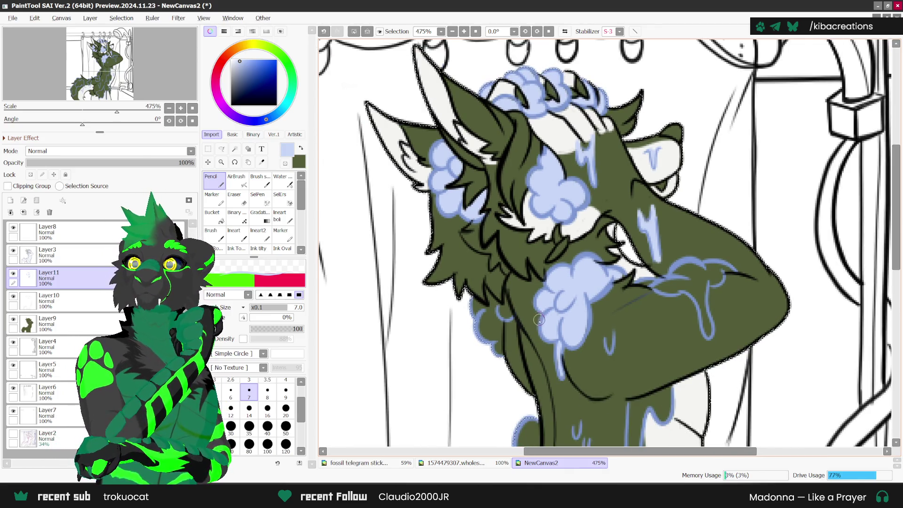
Fill the remaining chest bubbles and a small arm drip with pale blue.
{"action": "scroll", "coordinate": [500, 305], "scroll_direction": "up", "scroll_amount": 1}
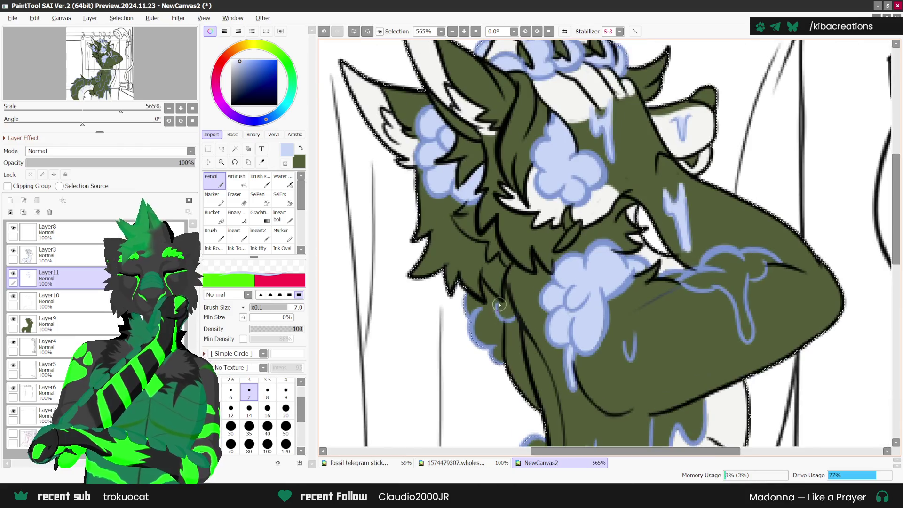
{"action": "mouse_move", "coordinate": [500, 304]}
{"action": "left_mouse_down"}
{"action": "mouse_move", "coordinate": [510, 314]}
{"action": "mouse_move", "coordinate": [472, 310]}
{"action": "mouse_move", "coordinate": [494, 312]}
{"action": "mouse_move", "coordinate": [496, 357]}
{"action": "left_mouse_up"}
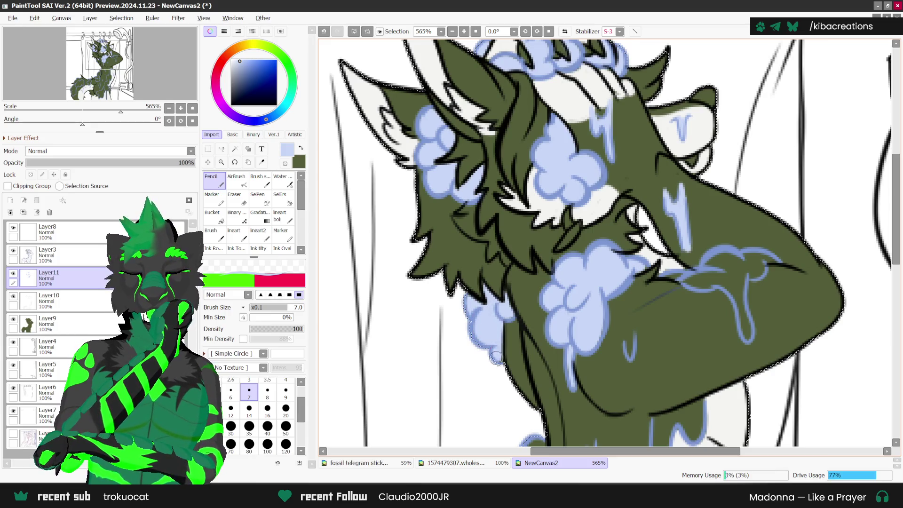
{"action": "scroll", "coordinate": [496, 357], "scroll_direction": "down", "scroll_amount": 3}
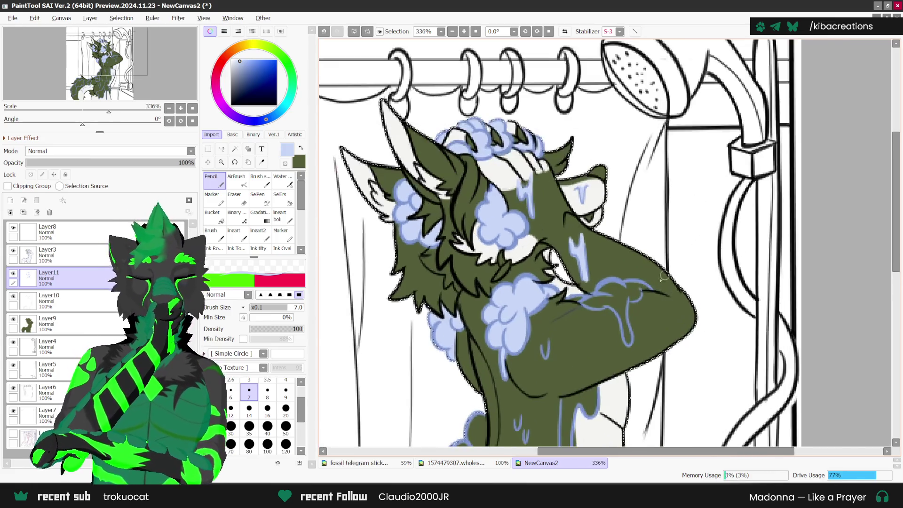
{"action": "scroll", "coordinate": [573, 263], "scroll_direction": "up", "scroll_amount": 2}
{"action": "left_click_drag", "start_coordinate": [537, 324], "coordinate": [539, 352]}
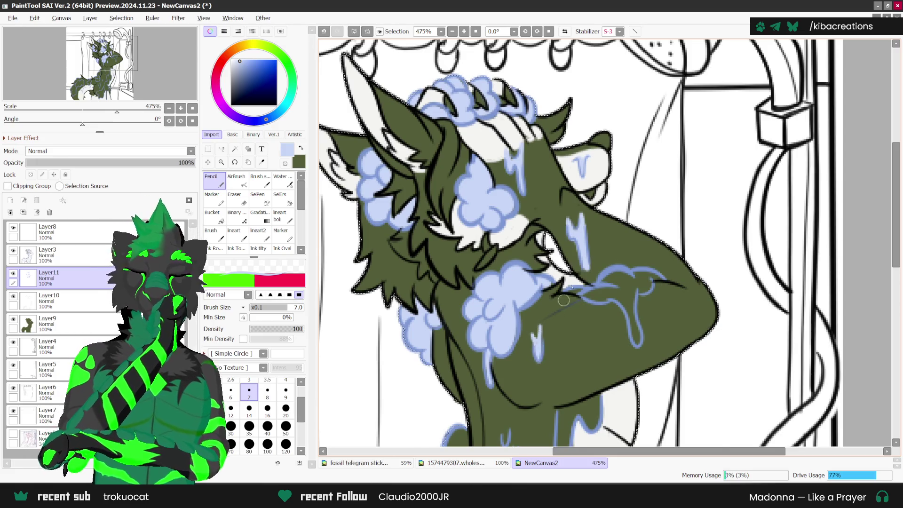
Fill the suds along the upper arm above the drip with pale blue.
{"action": "scroll", "coordinate": [538, 357], "scroll_direction": "down", "scroll_amount": 1}
{"action": "scroll", "coordinate": [663, 250], "scroll_direction": "down", "scroll_amount": 1}
{"action": "scroll", "coordinate": [663, 251], "scroll_direction": "up", "scroll_amount": 1}
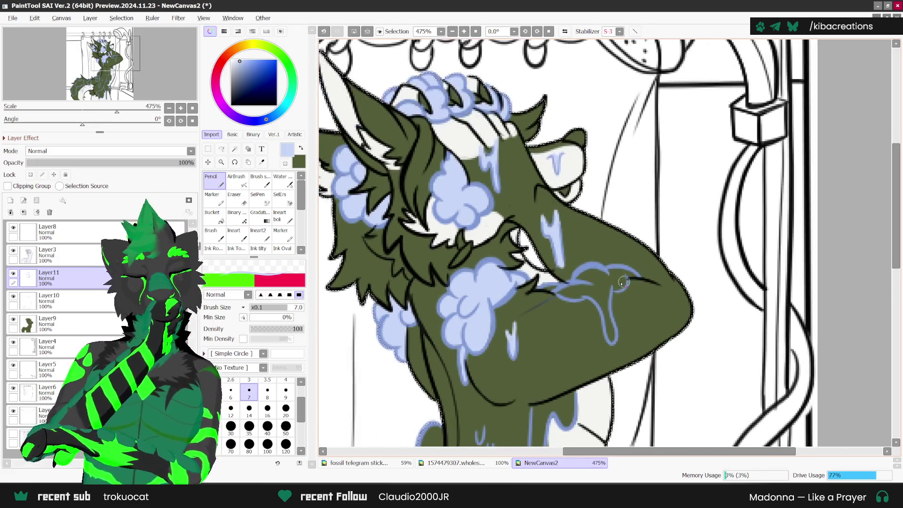
{"action": "scroll", "coordinate": [559, 284], "scroll_direction": "up", "scroll_amount": 1}
{"action": "mouse_move", "coordinate": [533, 287]}
{"action": "left_mouse_down"}
{"action": "mouse_move", "coordinate": [592, 290]}
{"action": "mouse_move", "coordinate": [621, 348]}
{"action": "left_mouse_up"}
{"action": "mouse_move", "coordinate": [589, 291]}
{"action": "left_mouse_down"}
{"action": "mouse_move", "coordinate": [611, 306]}
{"action": "mouse_move", "coordinate": [599, 270]}
{"action": "mouse_move", "coordinate": [585, 278]}
{"action": "mouse_move", "coordinate": [635, 271]}
{"action": "left_mouse_up"}
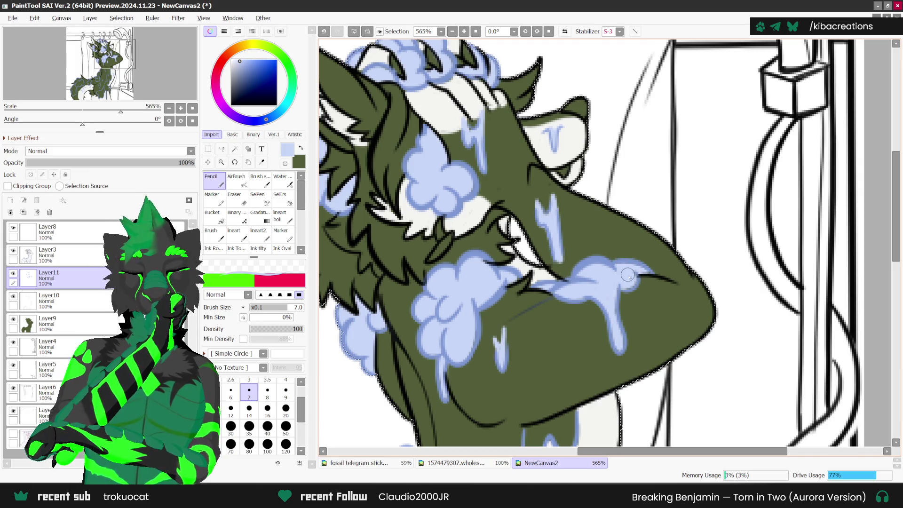
{"action": "scroll", "coordinate": [616, 319], "scroll_direction": "down", "scroll_amount": 5}
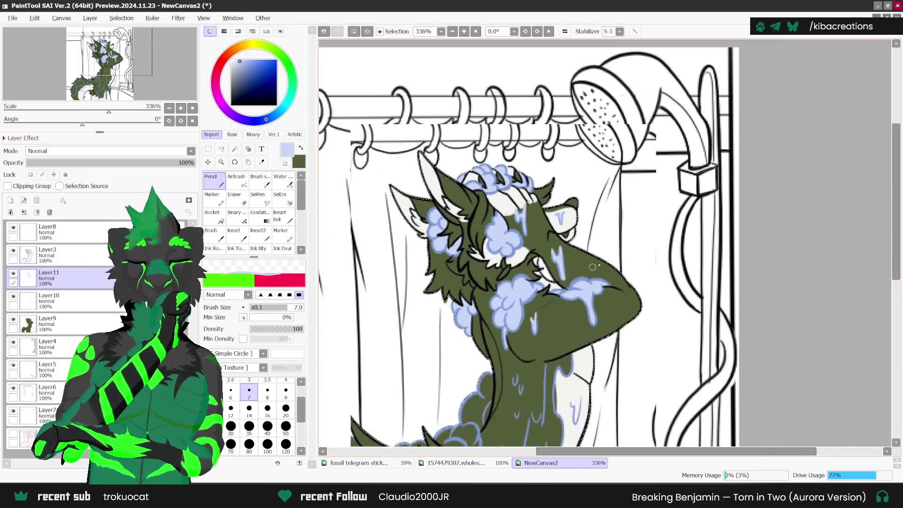
{"action": "scroll", "coordinate": [645, 249], "scroll_direction": "up", "scroll_amount": 1}
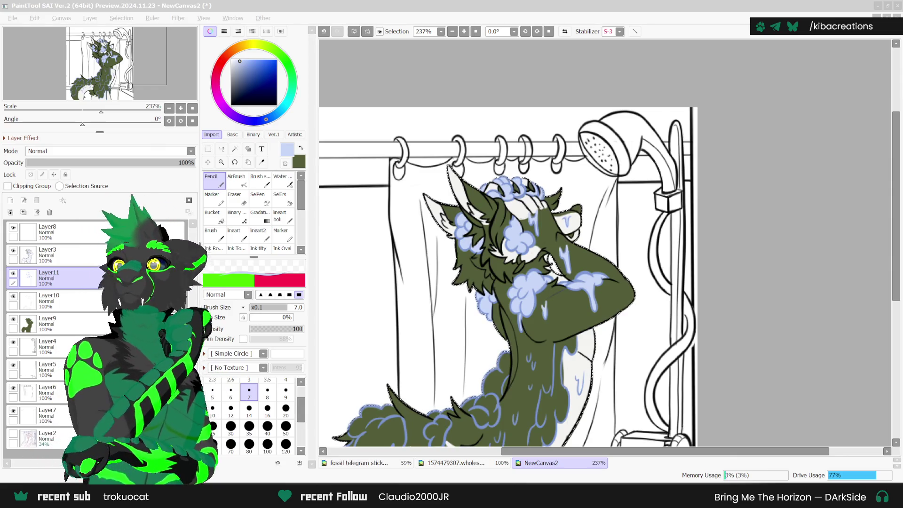
Extend the light-blue outline around the bottom fur curl below the hip.
{"action": "scroll", "coordinate": [553, 335], "scroll_direction": "up", "scroll_amount": 2}
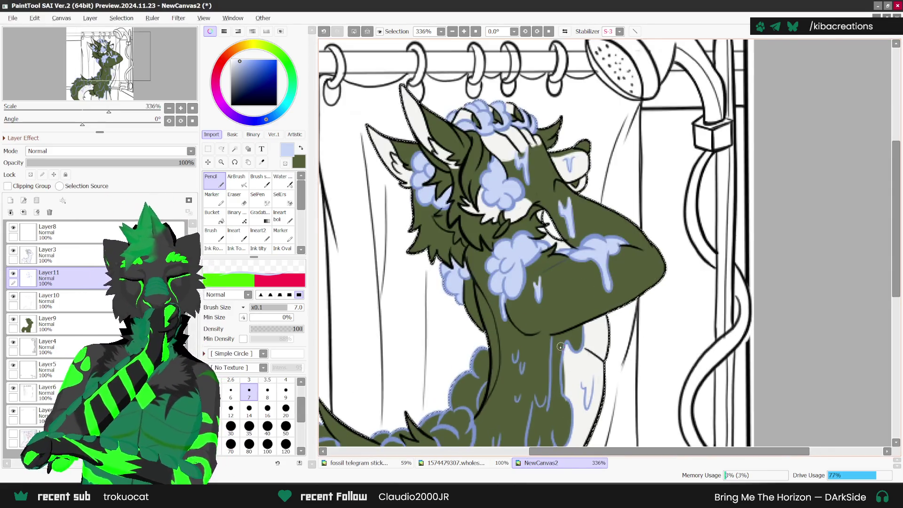
{"action": "scroll", "coordinate": [553, 335], "scroll_direction": "up", "scroll_amount": 2}
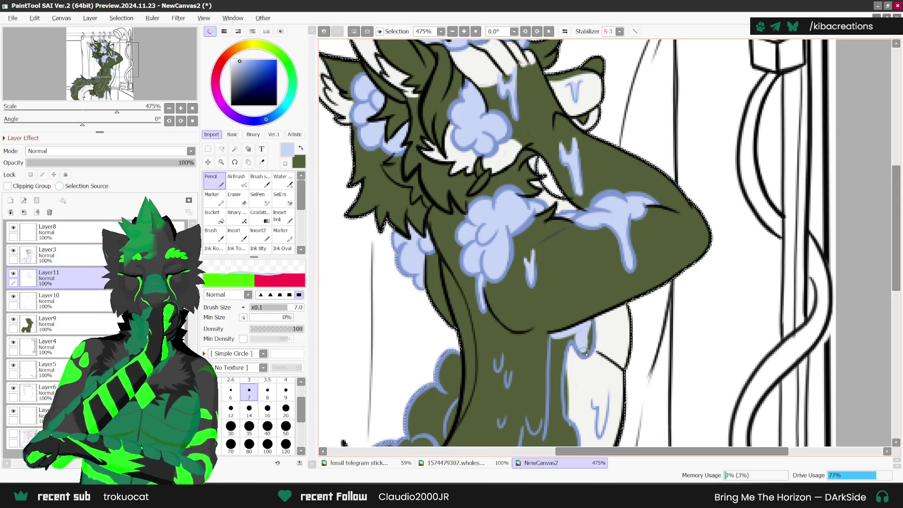
{"action": "scroll", "coordinate": [571, 337], "scroll_direction": "down", "scroll_amount": 1}
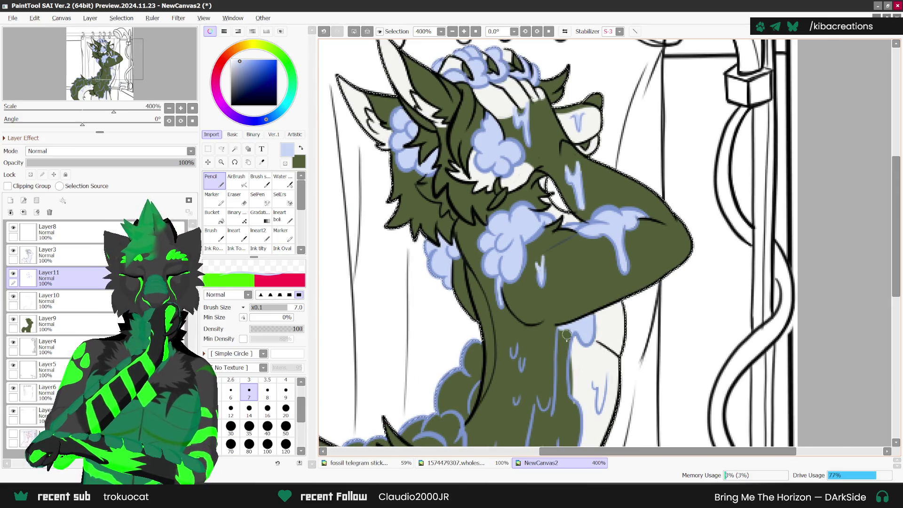
{"action": "scroll", "coordinate": [565, 346], "scroll_direction": "down", "scroll_amount": 3}
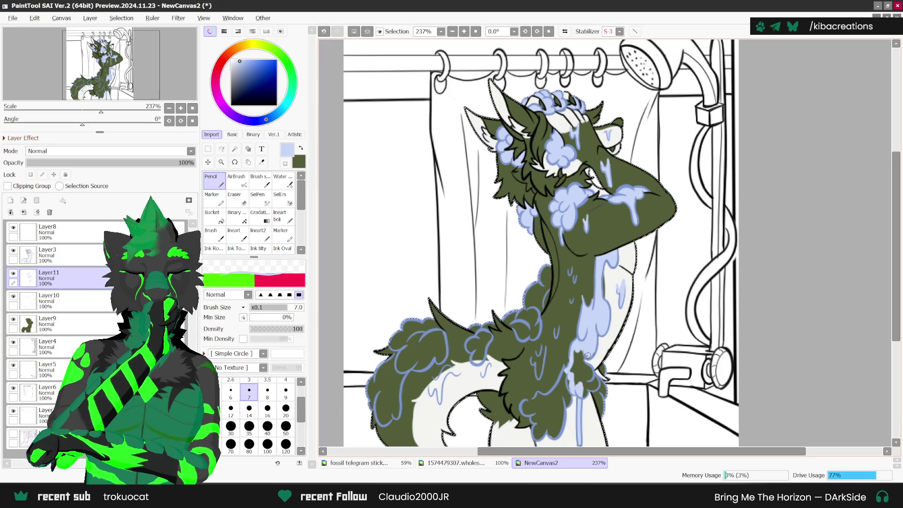
{"action": "scroll", "coordinate": [596, 306], "scroll_direction": "down", "scroll_amount": 1}
{"action": "scroll", "coordinate": [555, 355], "scroll_direction": "up", "scroll_amount": 2}
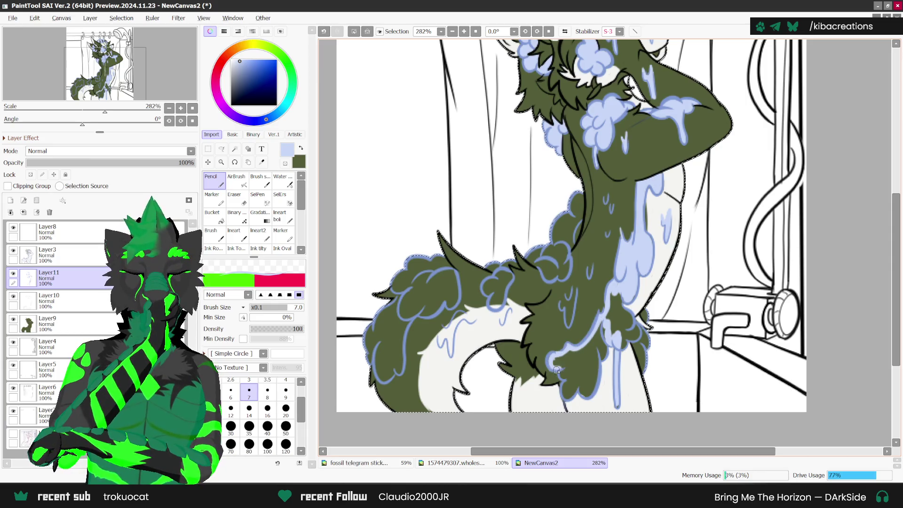
{"action": "left_click_drag", "start_coordinate": [577, 387], "coordinate": [585, 388]}
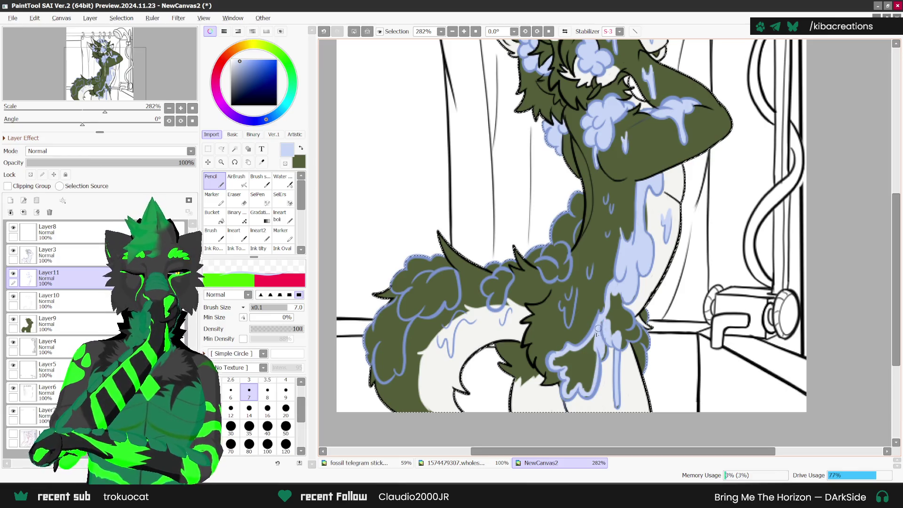
{"action": "scroll", "coordinate": [599, 332], "scroll_direction": "up", "scroll_amount": 1}
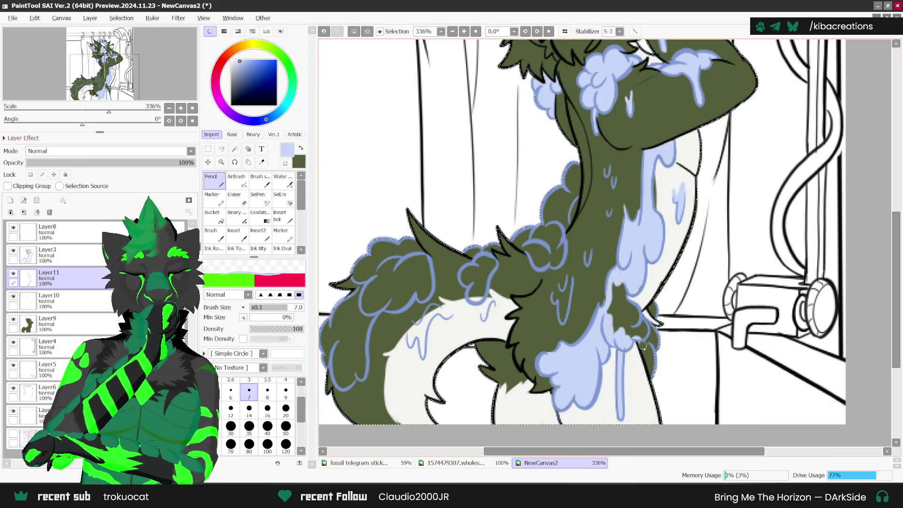
Add light-blue suds at the hip fur edge and short water streaks up the back and hip.
{"action": "mouse_move", "coordinate": [642, 346]}
{"action": "left_mouse_down"}
{"action": "mouse_move", "coordinate": [643, 320]}
{"action": "mouse_move", "coordinate": [652, 315]}
{"action": "left_mouse_up"}
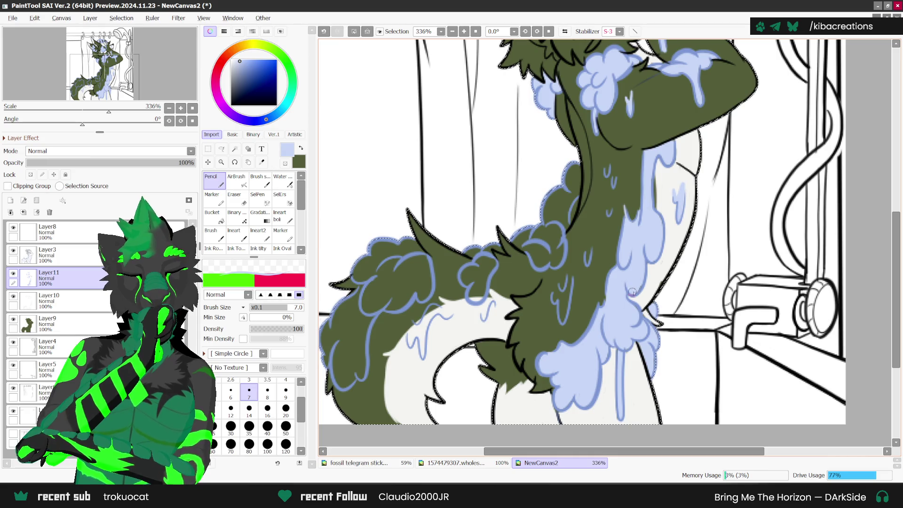
{"action": "scroll", "coordinate": [565, 275], "scroll_direction": "up", "scroll_amount": 1}
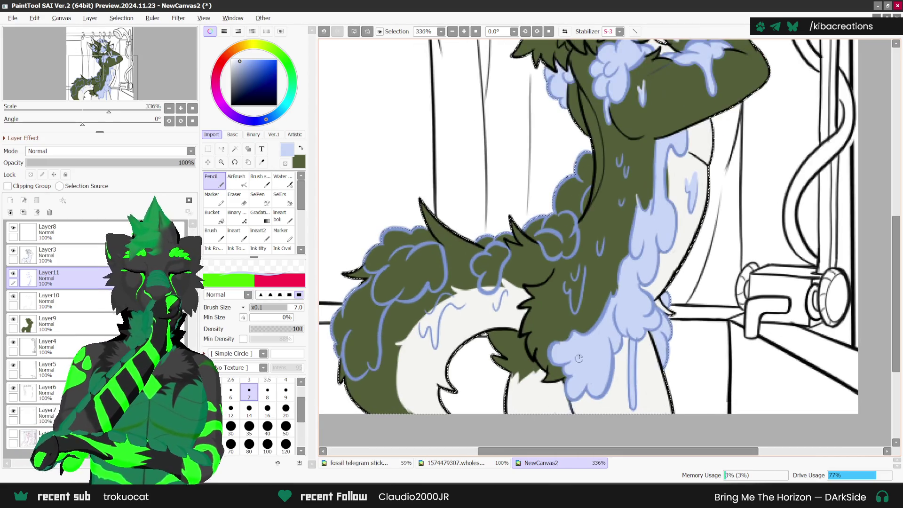
{"action": "scroll", "coordinate": [565, 275], "scroll_direction": "up", "scroll_amount": 1}
{"action": "left_click_drag", "start_coordinate": [566, 266], "coordinate": [568, 288]}
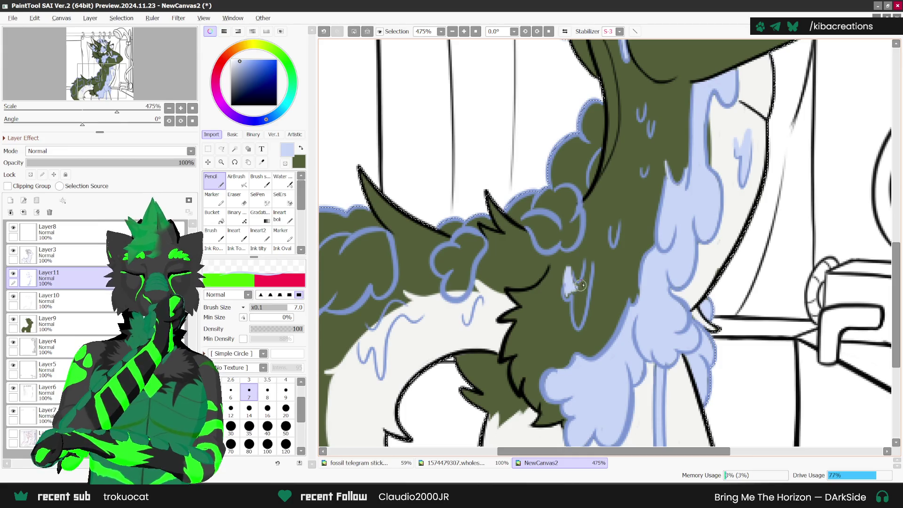
{"action": "left_click_drag", "start_coordinate": [585, 234], "coordinate": [578, 320]}
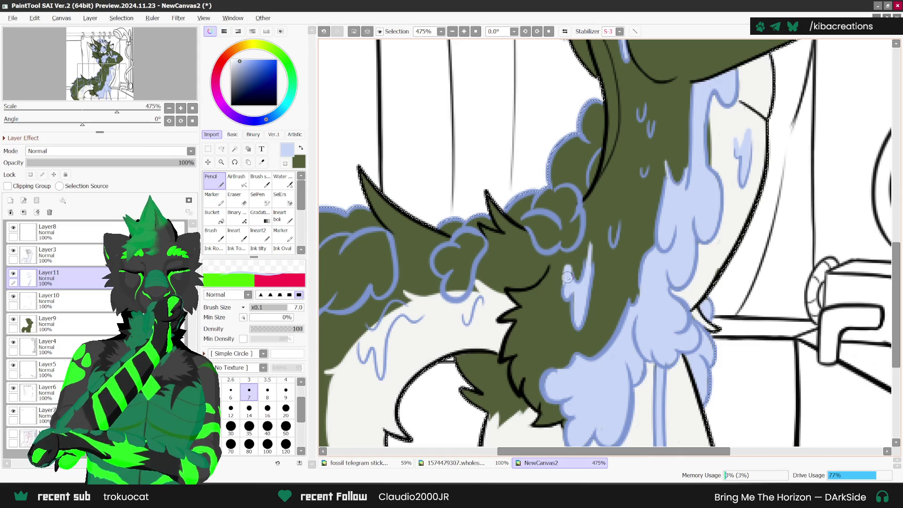
{"action": "left_click_drag", "start_coordinate": [621, 206], "coordinate": [612, 244]}
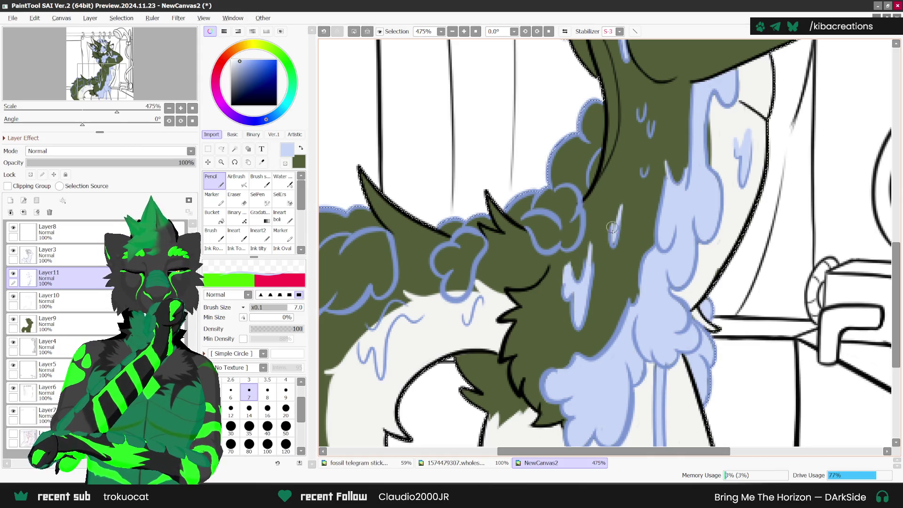
{"action": "left_click_drag", "start_coordinate": [648, 147], "coordinate": [644, 176]}
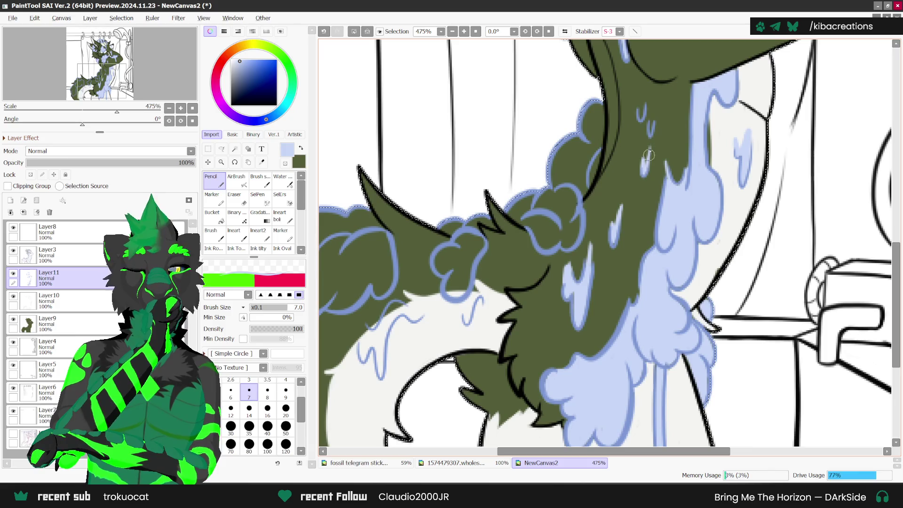
{"action": "mouse_move", "coordinate": [644, 92]}
{"action": "left_mouse_down"}
{"action": "mouse_move", "coordinate": [639, 118]}
{"action": "mouse_move", "coordinate": [649, 136]}
{"action": "left_mouse_up"}
{"action": "scroll", "coordinate": [650, 123], "scroll_direction": "down", "scroll_amount": 2}
{"action": "scroll", "coordinate": [650, 123], "scroll_direction": "down", "scroll_amount": 3}
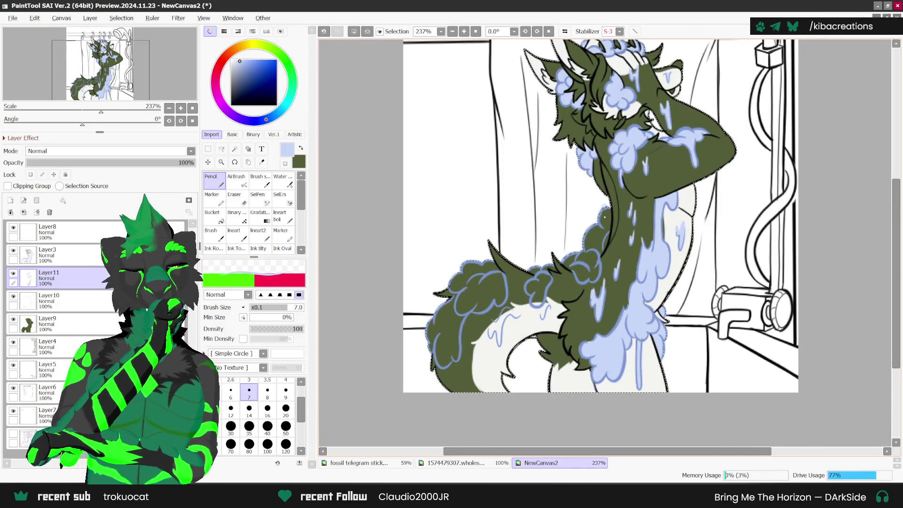
Fill the olive gaps in the tail-base bubbles and the spike-tip bubble with light blue.
{"action": "scroll", "coordinate": [601, 254], "scroll_direction": "up", "scroll_amount": 4}
{"action": "scroll", "coordinate": [601, 254], "scroll_direction": "up", "scroll_amount": 1}
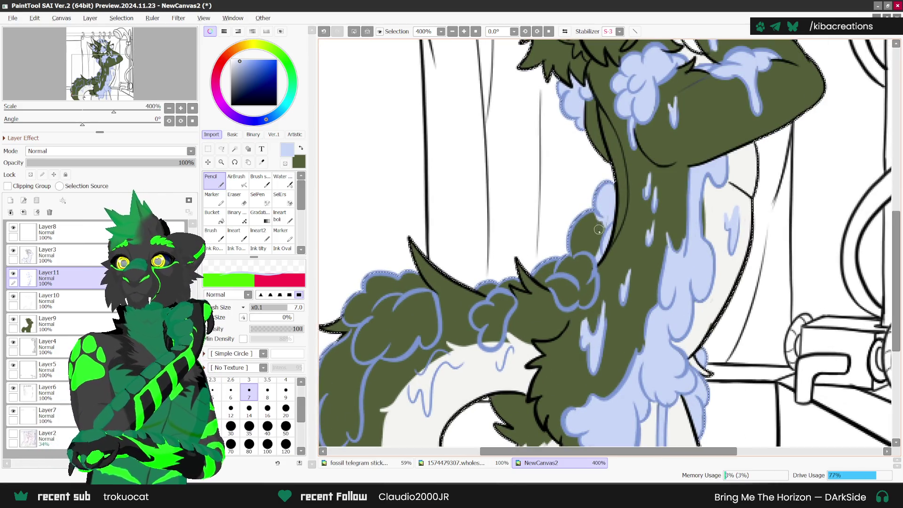
{"action": "scroll", "coordinate": [601, 221], "scroll_direction": "up", "scroll_amount": 1}
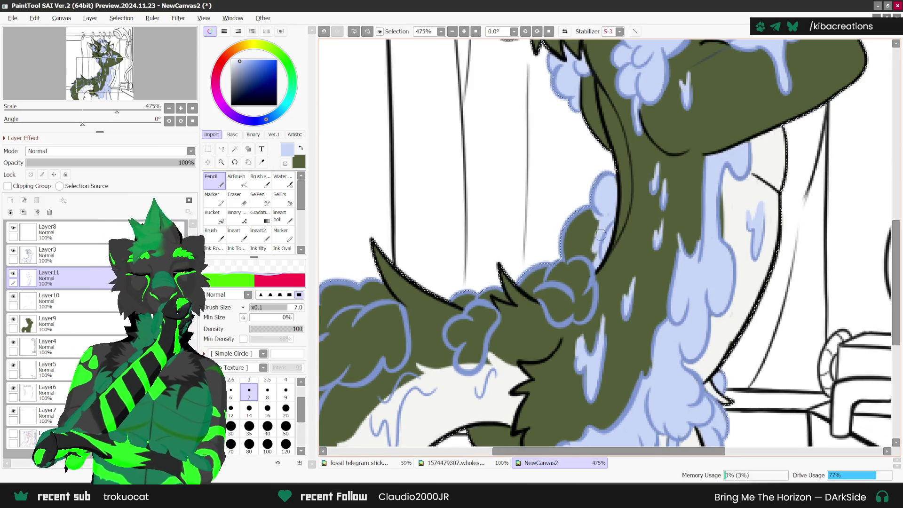
{"action": "left_click_drag", "start_coordinate": [590, 235], "coordinate": [588, 246]}
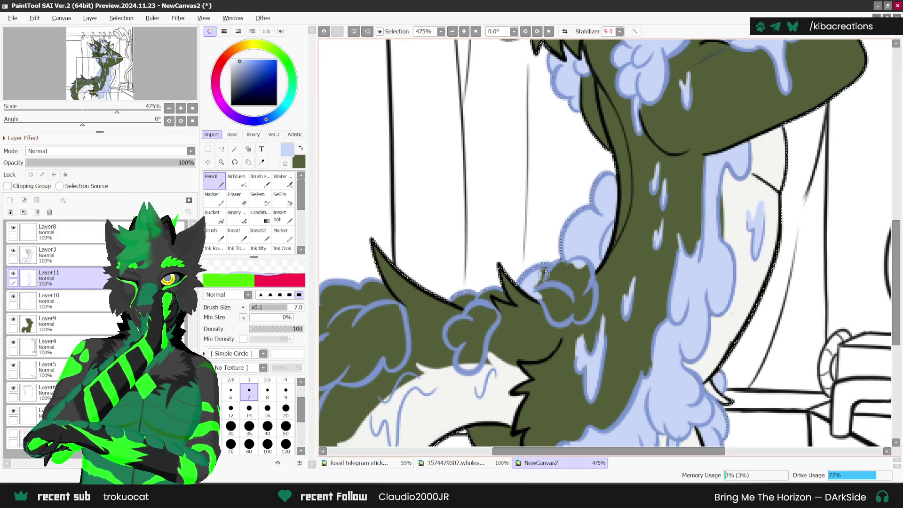
{"action": "left_click_drag", "start_coordinate": [546, 294], "coordinate": [559, 317]}
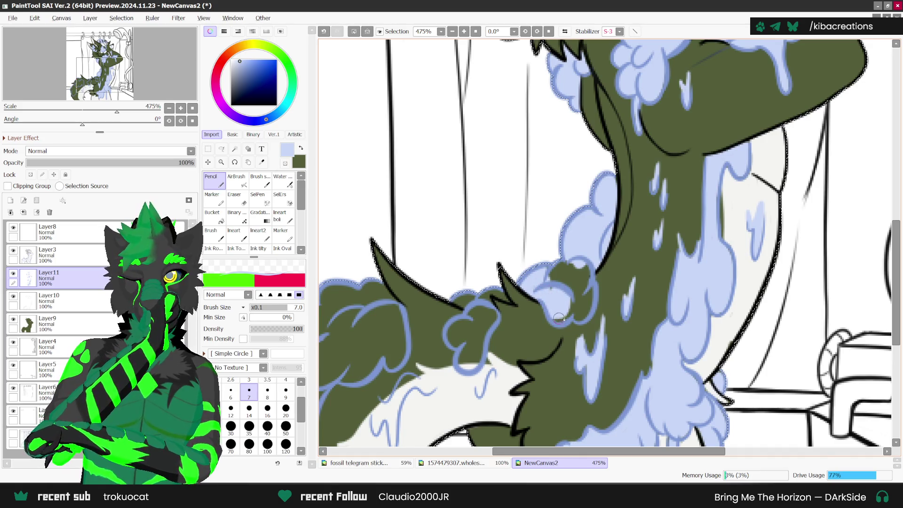
{"action": "mouse_move", "coordinate": [555, 285]}
{"action": "left_mouse_down"}
{"action": "mouse_move", "coordinate": [583, 313]}
{"action": "mouse_move", "coordinate": [566, 281]}
{"action": "mouse_move", "coordinate": [589, 280]}
{"action": "mouse_move", "coordinate": [489, 293]}
{"action": "mouse_move", "coordinate": [486, 304]}
{"action": "mouse_move", "coordinate": [520, 286]}
{"action": "left_mouse_up"}
{"action": "scroll", "coordinate": [489, 294], "scroll_direction": "up", "scroll_amount": 1}
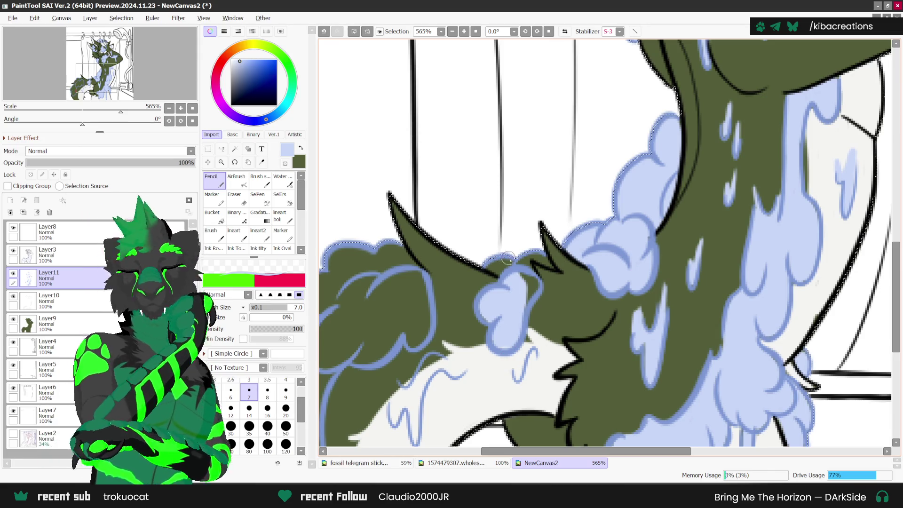
{"action": "mouse_move", "coordinate": [500, 282]}
{"action": "left_mouse_down"}
{"action": "mouse_move", "coordinate": [498, 258]}
{"action": "mouse_move", "coordinate": [492, 268]}
{"action": "mouse_move", "coordinate": [529, 296]}
{"action": "mouse_move", "coordinate": [517, 306]}
{"action": "left_mouse_up"}
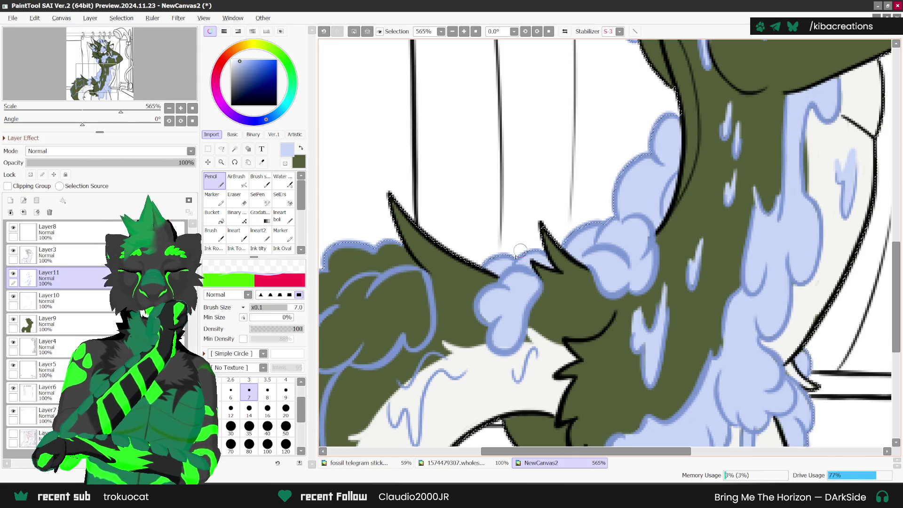
Fill the drip shape over the tail and its small edge notch with light blue.
{"action": "scroll", "coordinate": [520, 252], "scroll_direction": "down", "scroll_amount": 1}
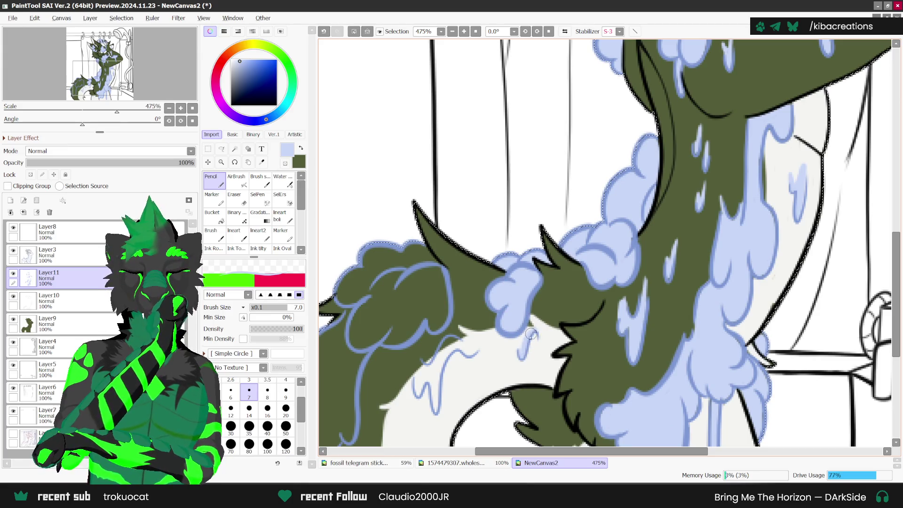
{"action": "scroll", "coordinate": [520, 357], "scroll_direction": "down", "scroll_amount": 2}
{"action": "scroll", "coordinate": [507, 352], "scroll_direction": "left", "scroll_amount": 3}
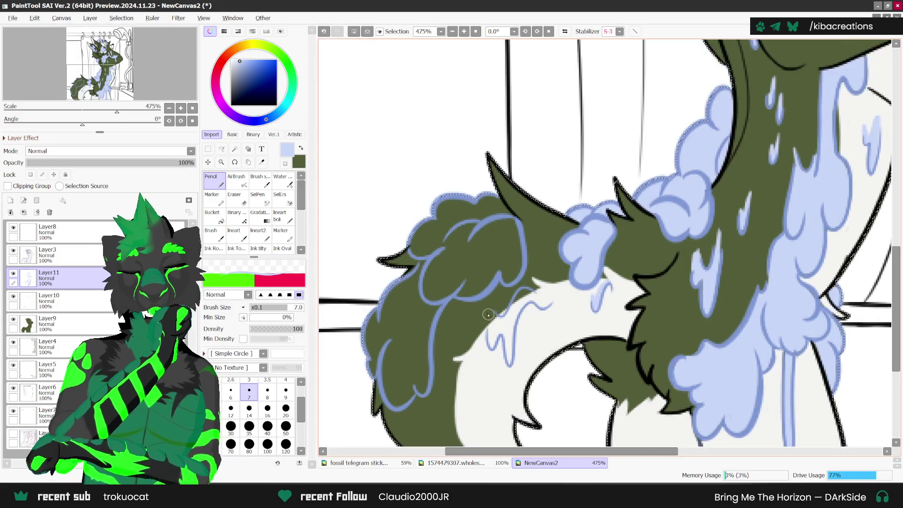
{"action": "left_click_drag", "start_coordinate": [509, 355], "coordinate": [530, 295]}
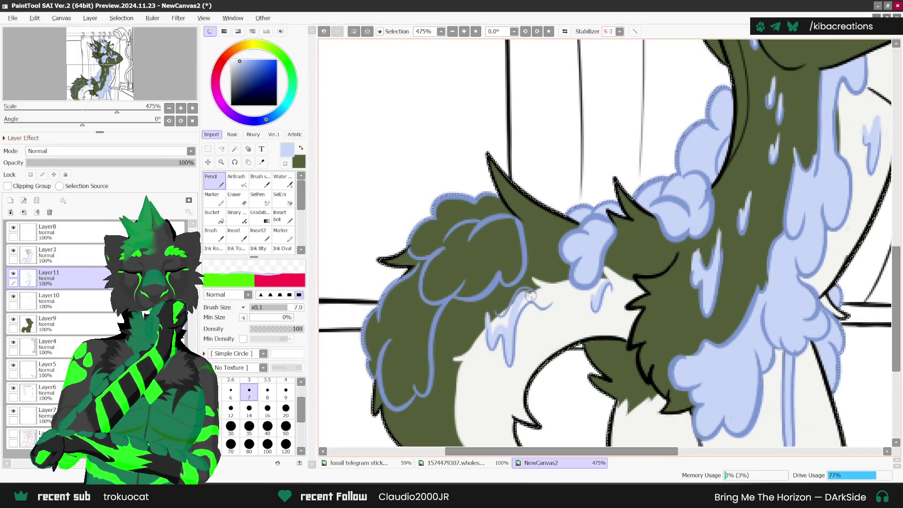
{"action": "left_click_drag", "start_coordinate": [496, 321], "coordinate": [492, 324]}
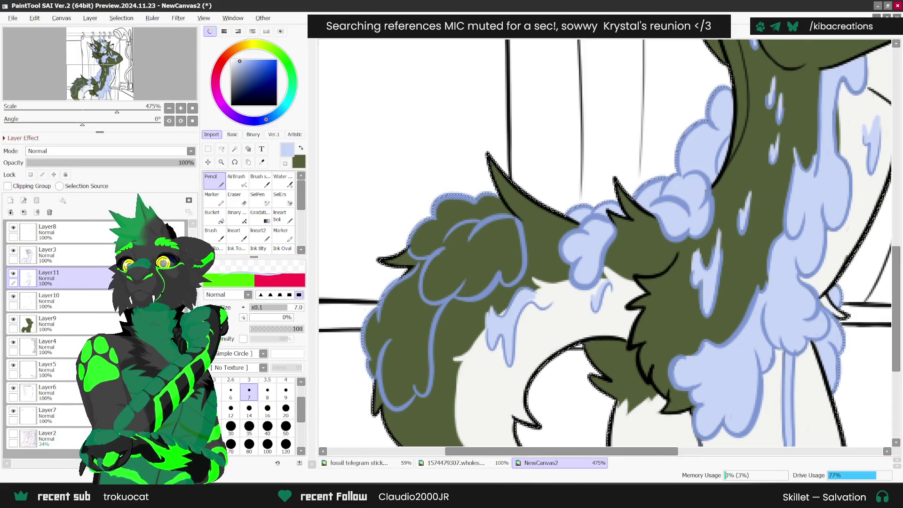
{"action": "key", "text": "alt+Tab"}
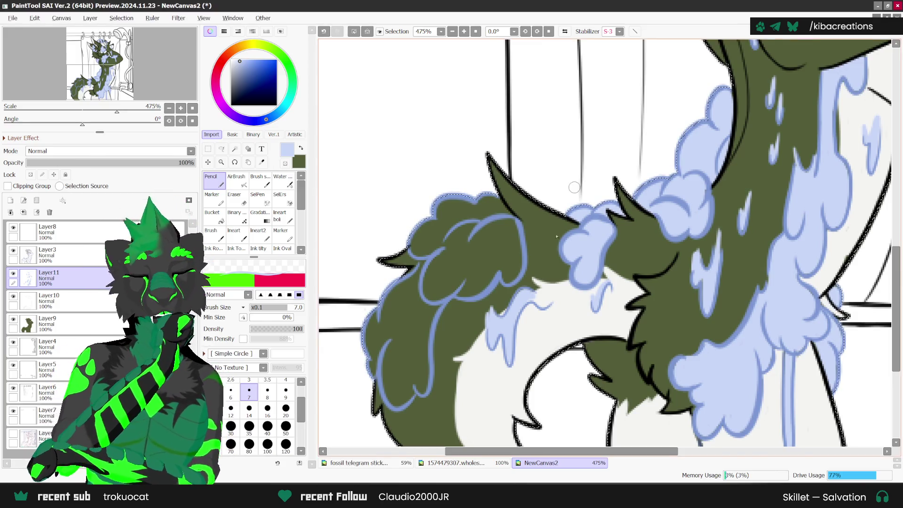
Draw a light-blue drip and light-blue fur contour lines along the tail suds.
{"action": "scroll", "coordinate": [529, 289], "scroll_direction": "up", "scroll_amount": 1}
{"action": "left_click_drag", "start_coordinate": [529, 289], "coordinate": [543, 302]}
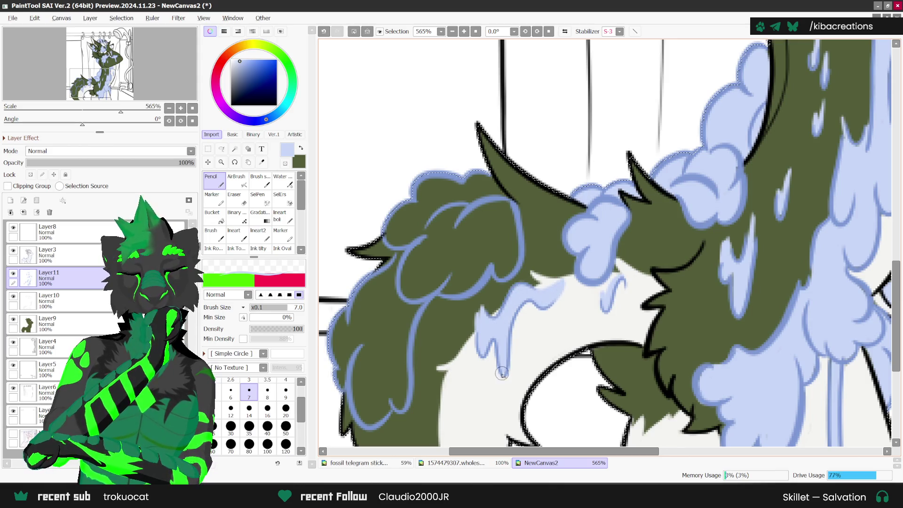
{"action": "scroll", "coordinate": [502, 374], "scroll_direction": "down", "scroll_amount": 1}
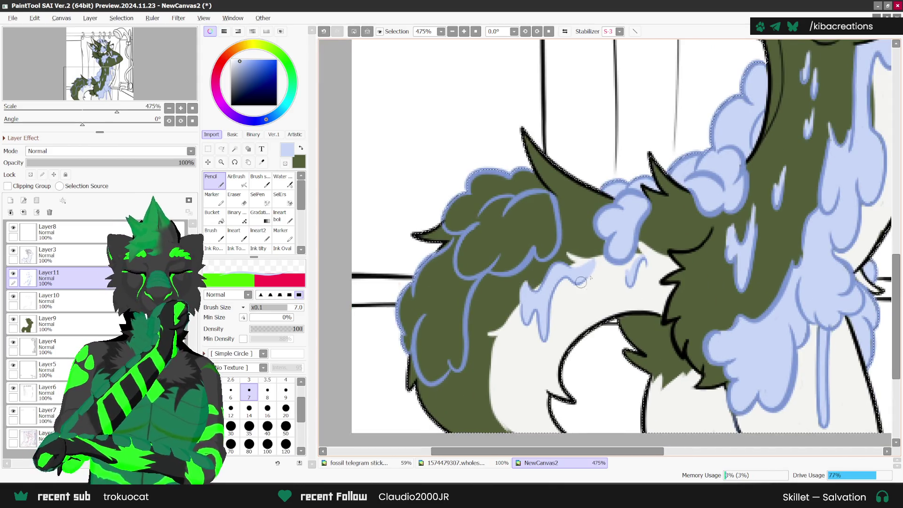
{"action": "scroll", "coordinate": [580, 282], "scroll_direction": "left", "scroll_amount": 2}
{"action": "mouse_move", "coordinate": [425, 280]}
{"action": "left_mouse_down"}
{"action": "mouse_move", "coordinate": [464, 373]}
{"action": "mouse_move", "coordinate": [500, 279]}
{"action": "left_mouse_up"}
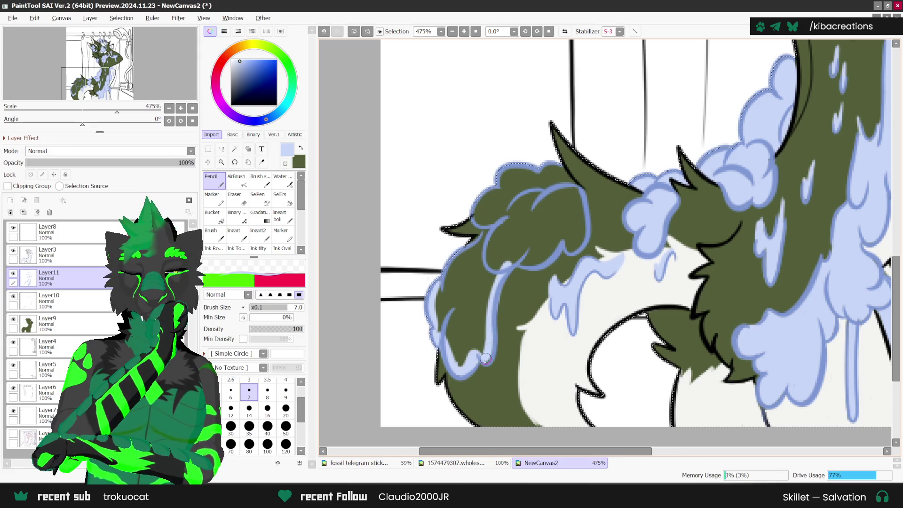
{"action": "mouse_move", "coordinate": [473, 209]}
{"action": "left_mouse_down"}
{"action": "mouse_move", "coordinate": [508, 272]}
{"action": "mouse_move", "coordinate": [569, 239]}
{"action": "left_mouse_up"}
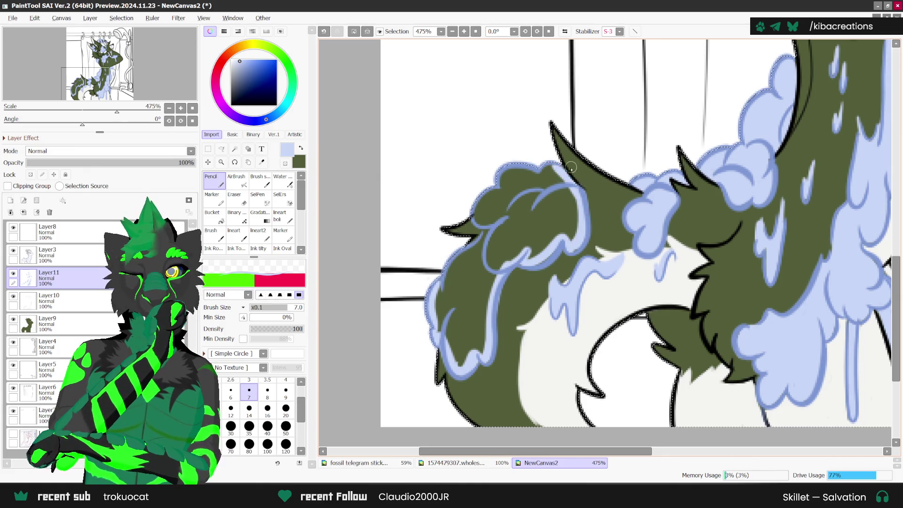
{"action": "left_click_drag", "start_coordinate": [564, 169], "coordinate": [571, 249]}
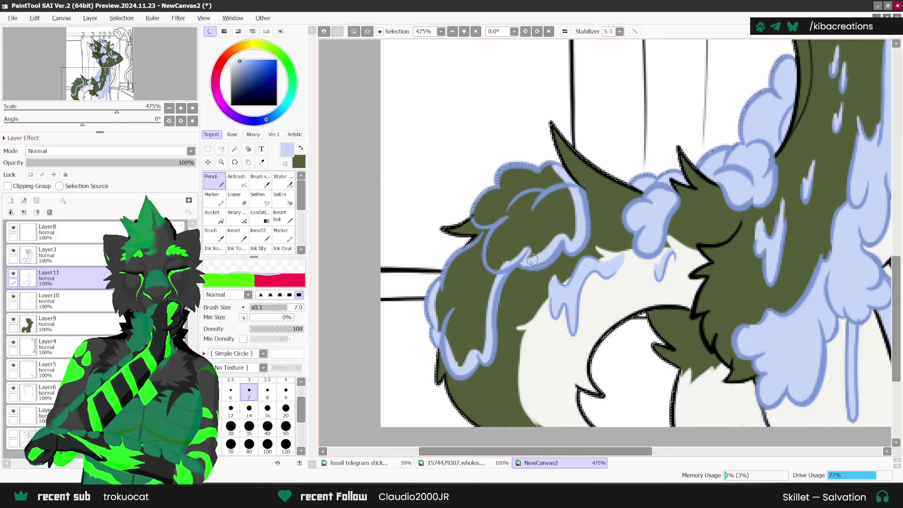
{"action": "mouse_move", "coordinate": [550, 167]}
{"action": "left_mouse_down"}
{"action": "mouse_move", "coordinate": [510, 173]}
{"action": "mouse_move", "coordinate": [475, 212]}
{"action": "mouse_move", "coordinate": [463, 256]}
{"action": "mouse_move", "coordinate": [438, 285]}
{"action": "left_mouse_up"}
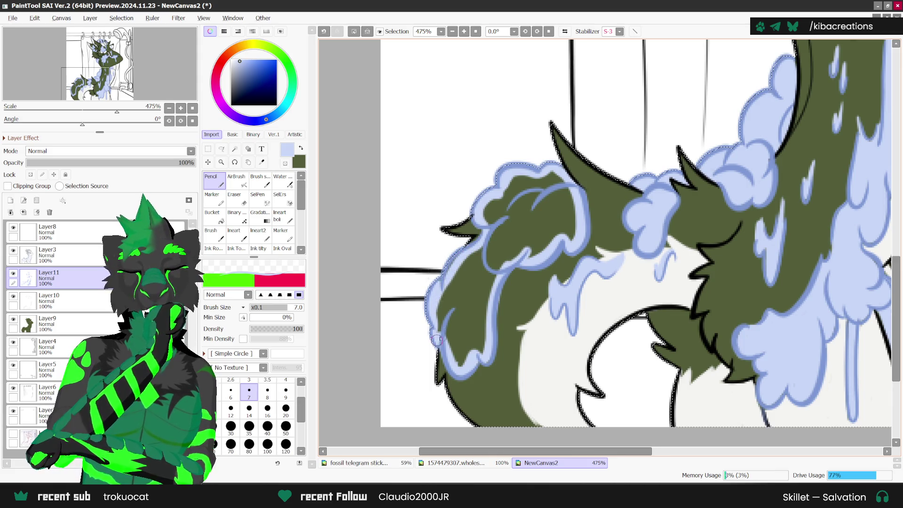
{"action": "scroll", "coordinate": [450, 300], "scroll_direction": "down", "scroll_amount": 1}
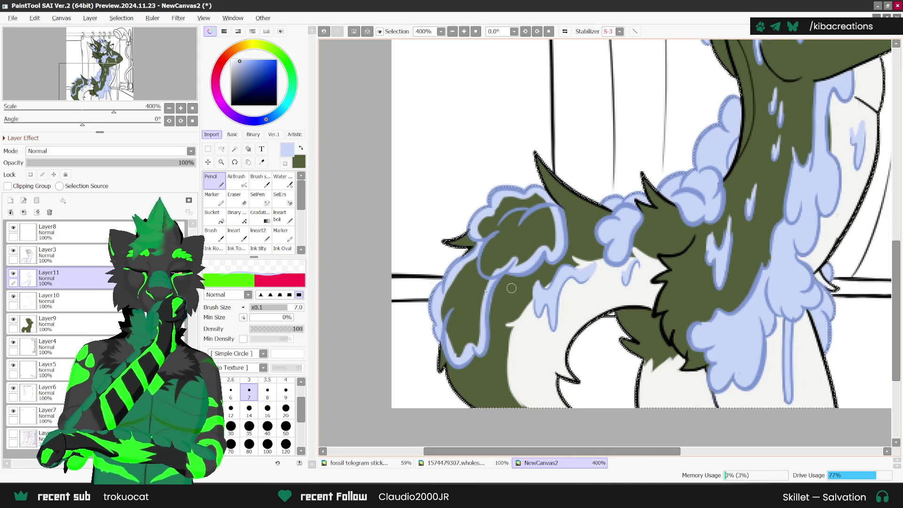
Bucket-fill the leftover green gap in the tail suds light blue, then return to the Pencil.
{"action": "key", "text": "g"}
{"action": "left_click", "coordinate": [526, 233]}
{"action": "key", "text": "n"}
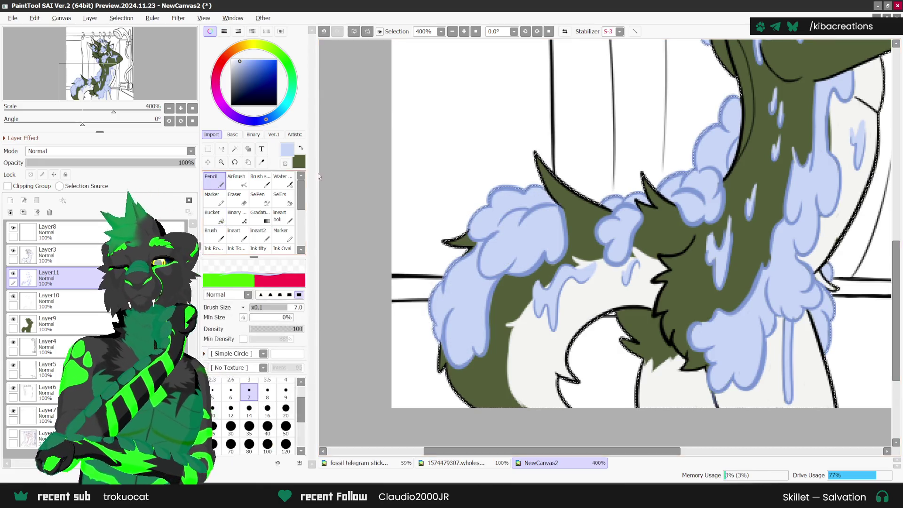
{"action": "scroll", "coordinate": [398, 389], "scroll_direction": "down", "scroll_amount": 2}
{"action": "scroll", "coordinate": [398, 389], "scroll_direction": "down", "scroll_amount": 3}
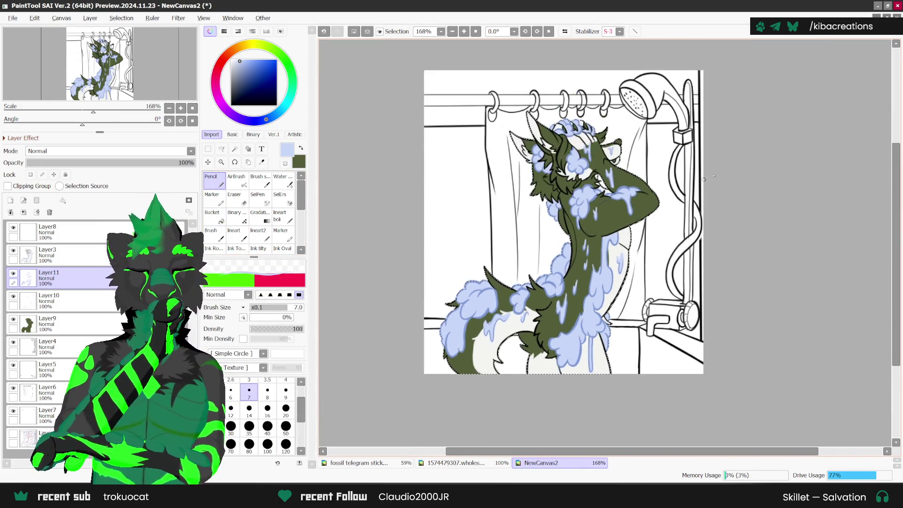
{"action": "scroll", "coordinate": [575, 282], "scroll_direction": "up", "scroll_amount": 2}
{"action": "scroll", "coordinate": [574, 282], "scroll_direction": "down", "scroll_amount": 1}
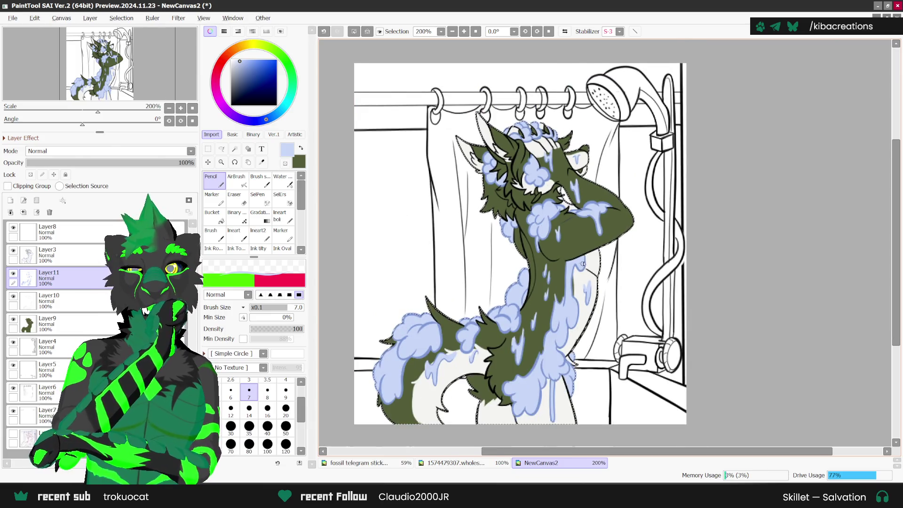
{"action": "scroll", "coordinate": [575, 282], "scroll_direction": "up", "scroll_amount": 1}
Lock Layer11's transparency and pick a near-white colour for bubble highlights.
{"action": "left_click", "coordinate": [31, 174]}
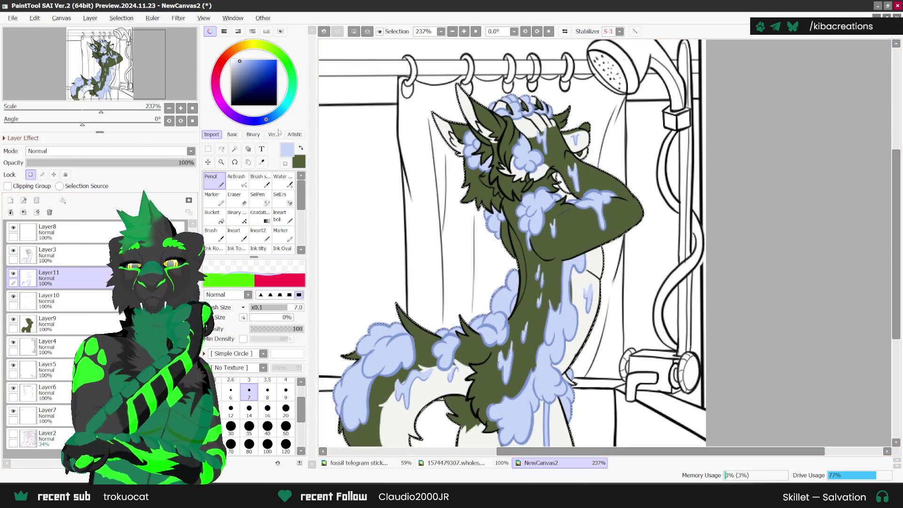
{"action": "left_click", "coordinate": [235, 59]}
{"action": "left_click", "coordinate": [236, 179]}
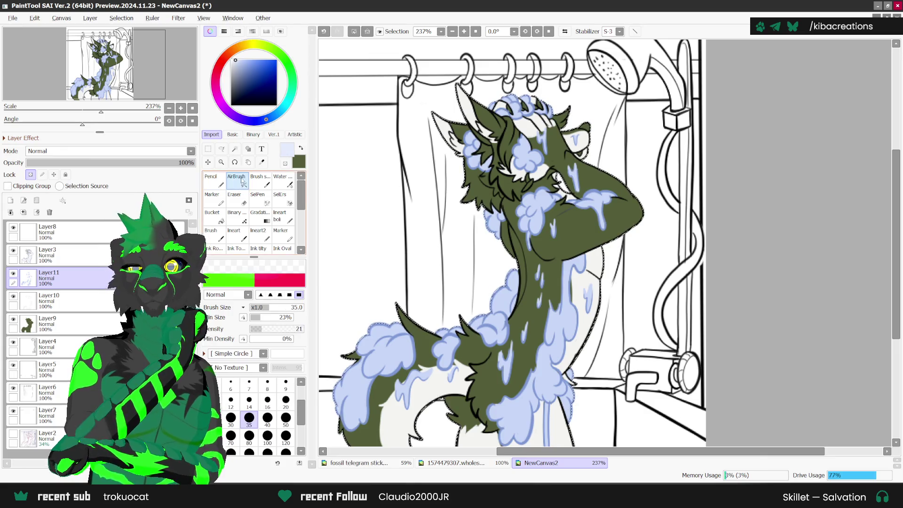
{"action": "key", "text": "n"}
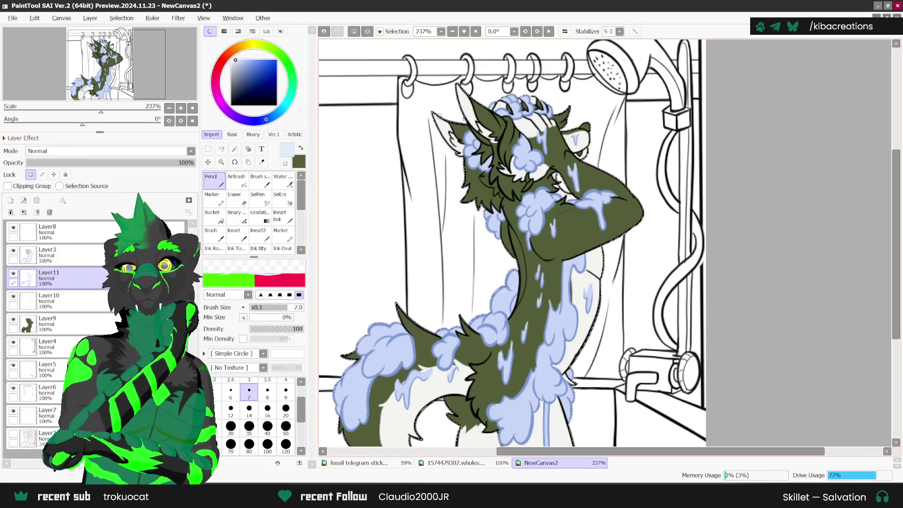
{"action": "scroll", "coordinate": [519, 149], "scroll_direction": "up", "scroll_amount": 1}
{"action": "scroll", "coordinate": [518, 150], "scroll_direction": "up", "scroll_amount": 2}
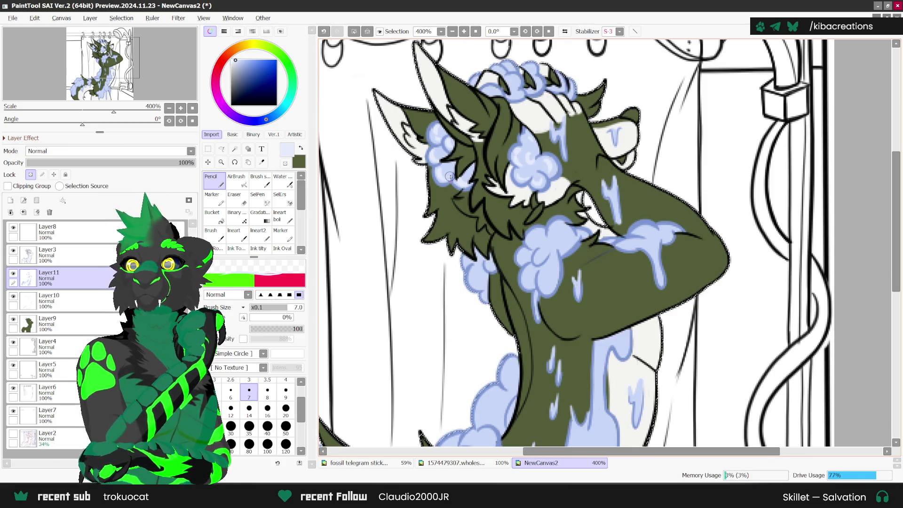
Scroll the view across the head, arm and body suds to inspect the highlight work.
{"action": "scroll", "coordinate": [449, 178], "scroll_direction": "up", "scroll_amount": 1}
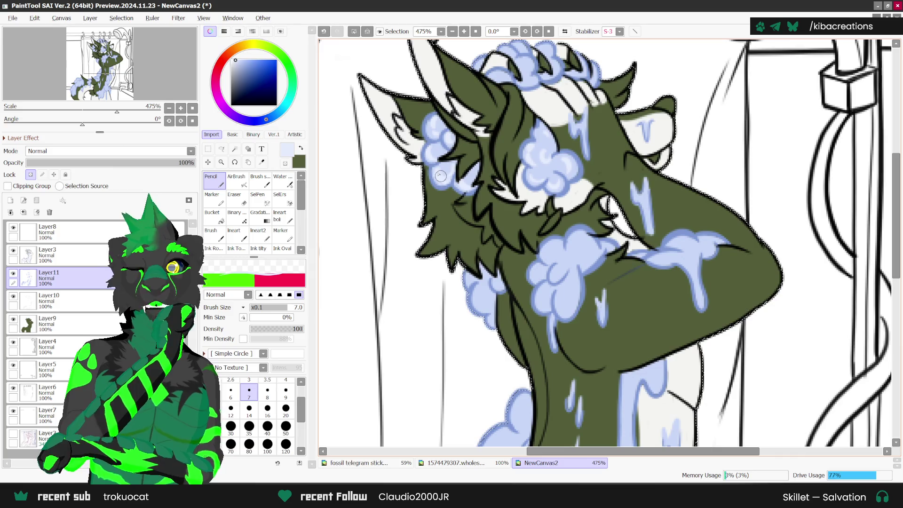
{"action": "scroll", "coordinate": [515, 110], "scroll_direction": "down", "scroll_amount": 1}
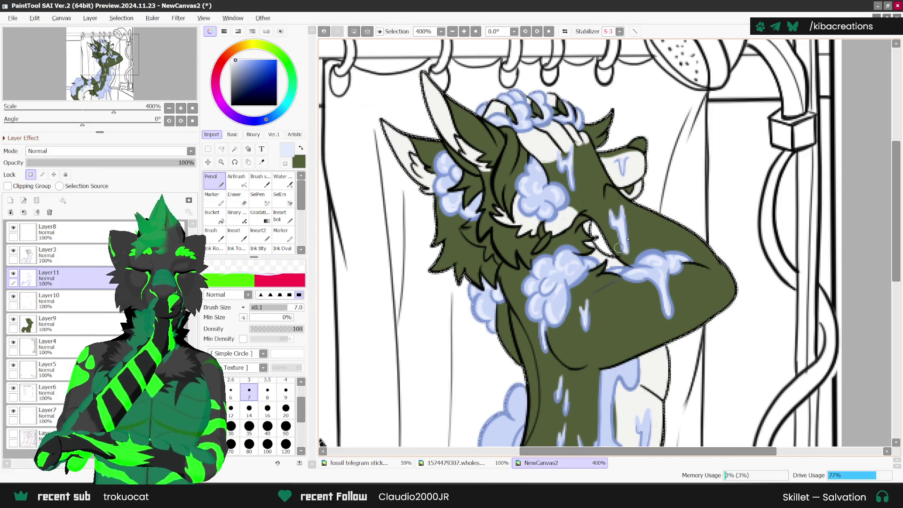
{"action": "scroll", "coordinate": [619, 248], "scroll_direction": "down", "scroll_amount": 1}
{"action": "scroll", "coordinate": [474, 199], "scroll_direction": "up", "scroll_amount": 1}
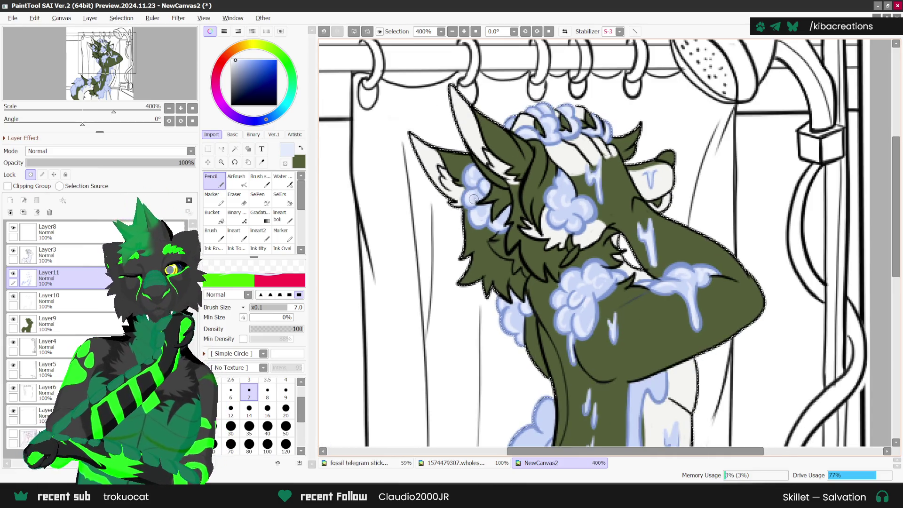
{"action": "scroll", "coordinate": [611, 282], "scroll_direction": "down", "scroll_amount": 2}
{"action": "scroll", "coordinate": [633, 303], "scroll_direction": "up", "scroll_amount": 1}
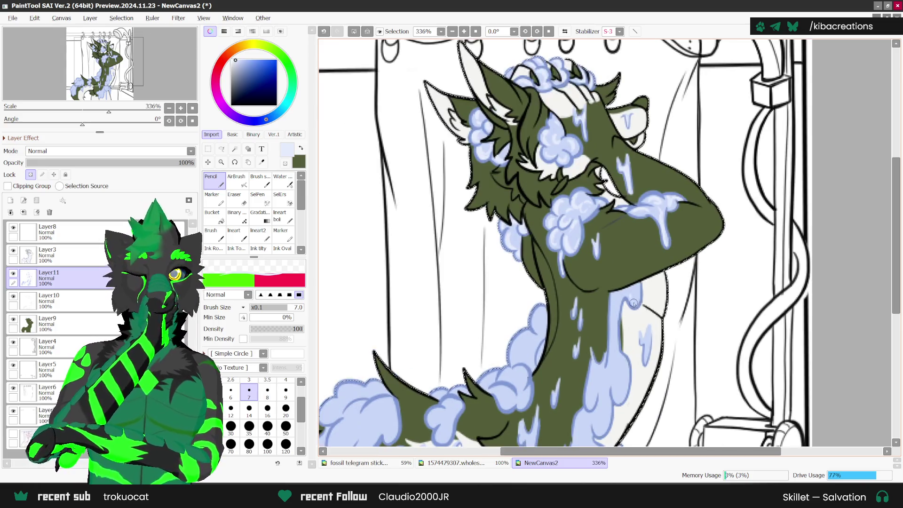
{"action": "scroll", "coordinate": [616, 338], "scroll_direction": "down", "scroll_amount": 1}
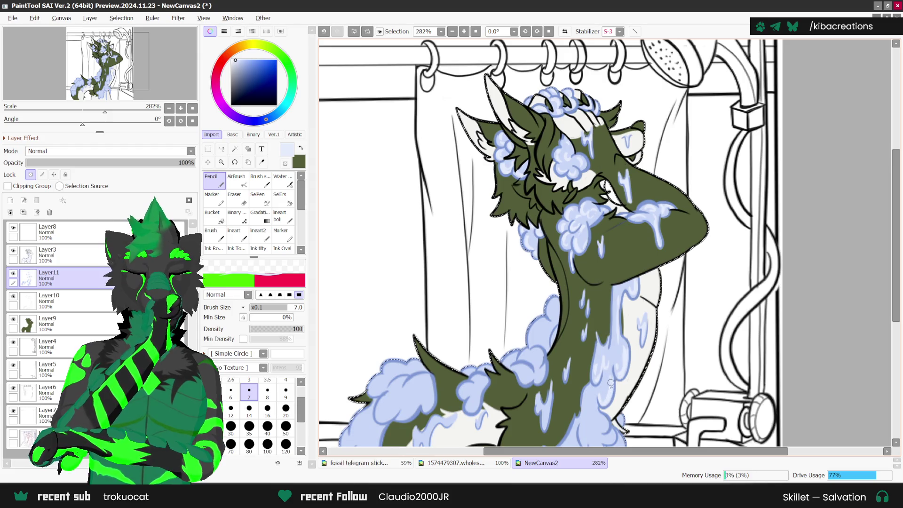
{"action": "scroll", "coordinate": [609, 376], "scroll_direction": "down", "scroll_amount": 1}
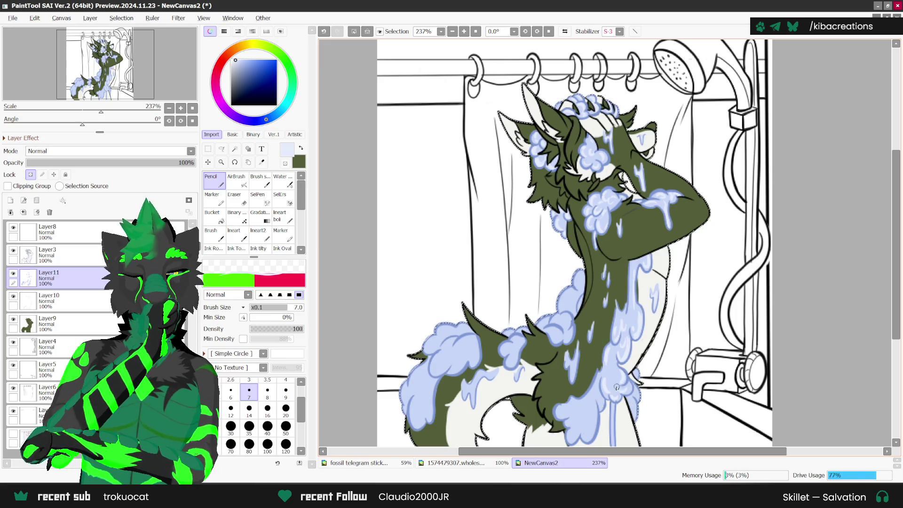
{"action": "scroll", "coordinate": [629, 347], "scroll_direction": "down", "scroll_amount": 1}
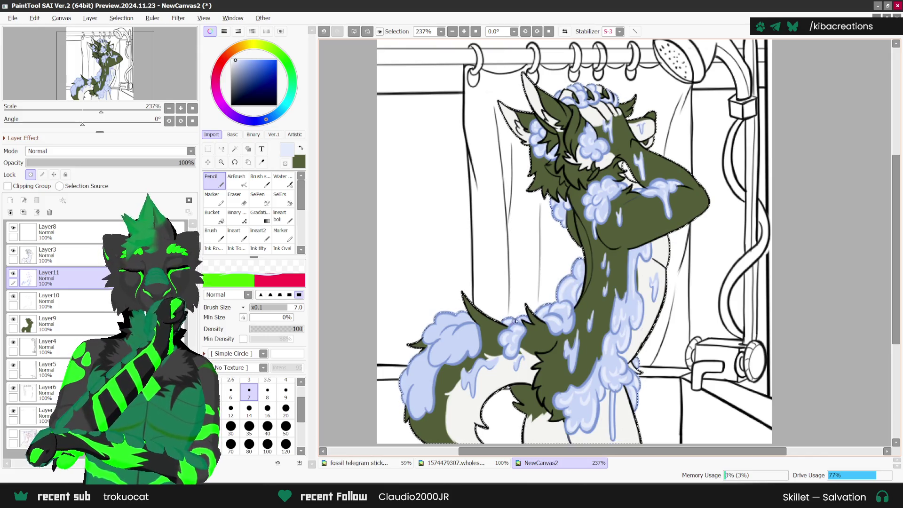
{"action": "scroll", "coordinate": [537, 298], "scroll_direction": "down", "scroll_amount": 1}
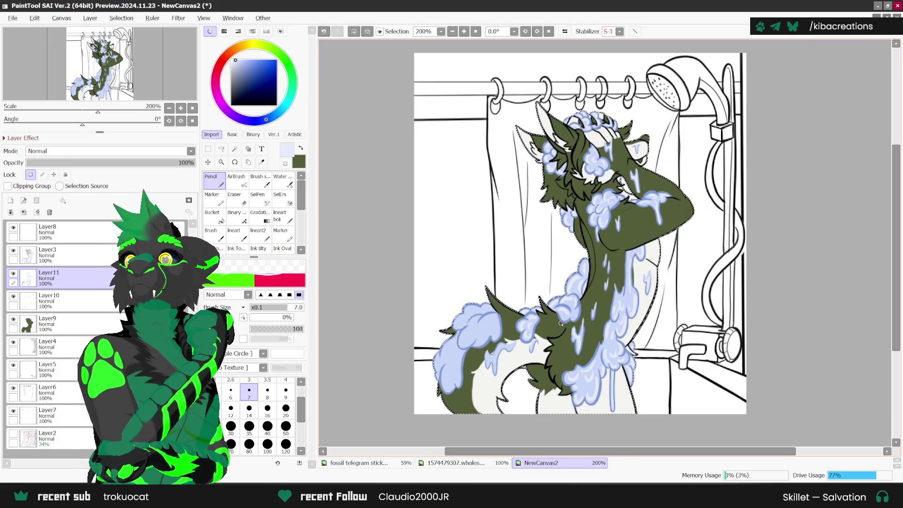
Extend a near-white highlight stroke inside the lower-left suds by the tail and hip.
{"action": "scroll", "coordinate": [506, 349], "scroll_direction": "up", "scroll_amount": 3}
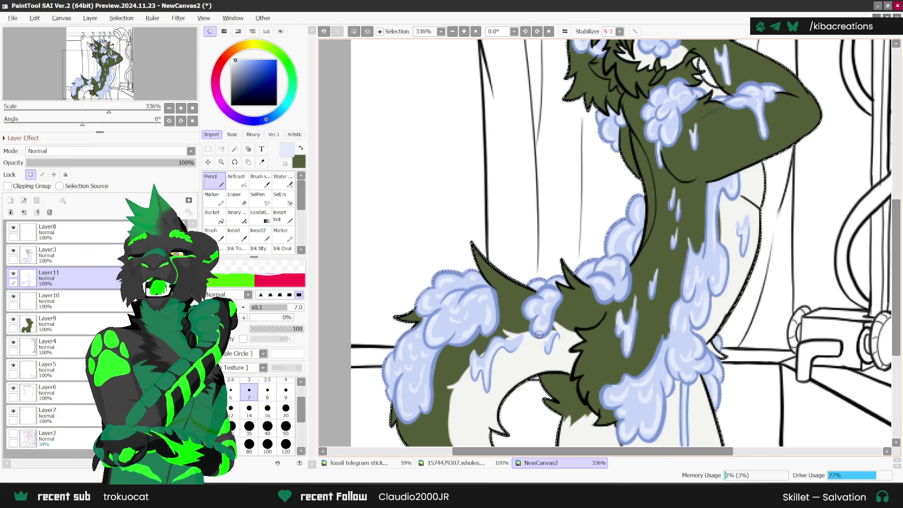
{"action": "left_click_drag", "start_coordinate": [401, 369], "coordinate": [613, 296]}
{"action": "scroll", "coordinate": [389, 358], "scroll_direction": "up", "scroll_amount": 1}
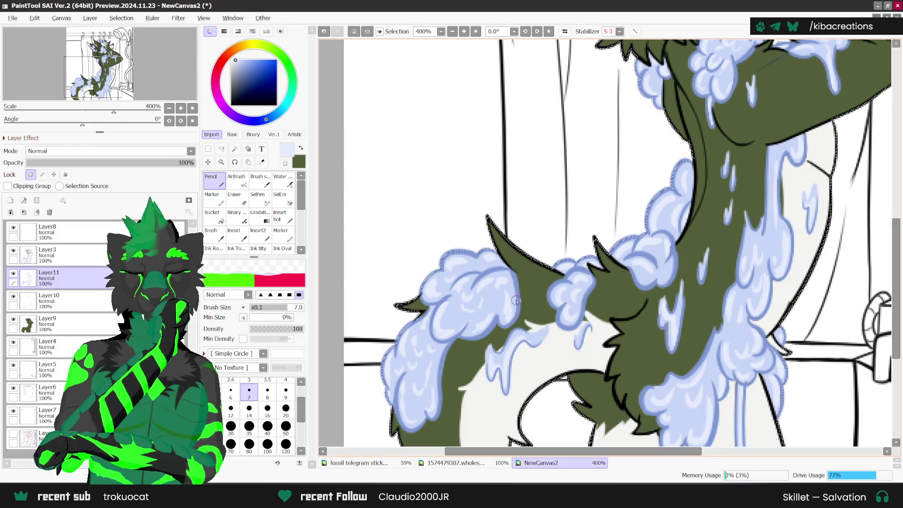
{"action": "scroll", "coordinate": [516, 300], "scroll_direction": "right", "scroll_amount": 1}
{"action": "scroll", "coordinate": [508, 325], "scroll_direction": "right", "scroll_amount": 1}
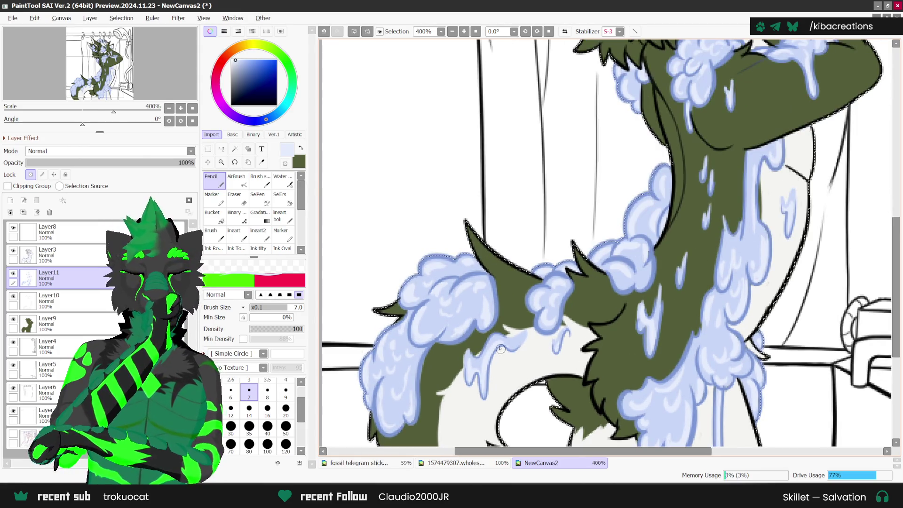
{"action": "scroll", "coordinate": [451, 369], "scroll_direction": "down", "scroll_amount": 1}
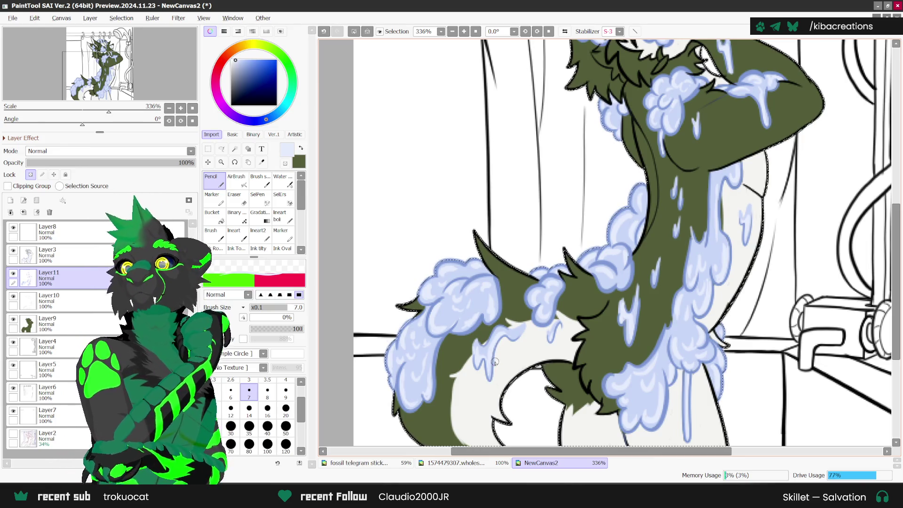
{"action": "scroll", "coordinate": [603, 254], "scroll_direction": "up", "scroll_amount": 1}
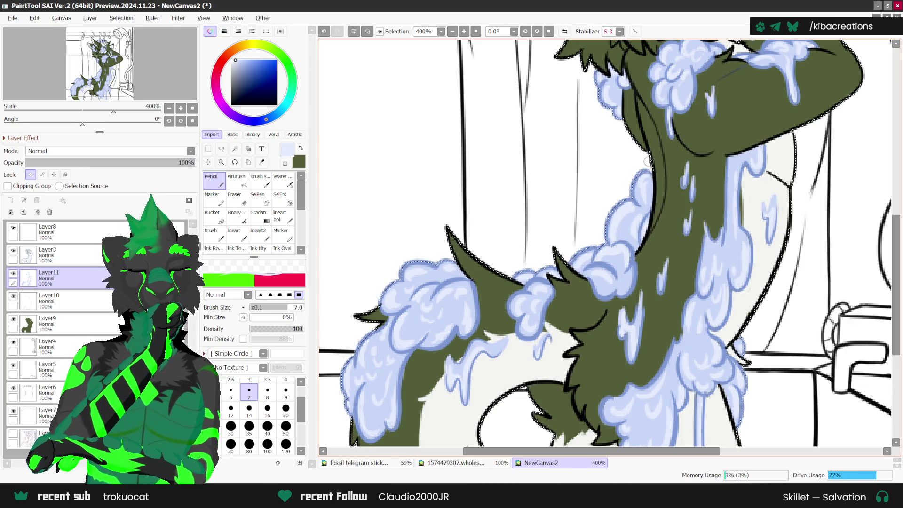
{"action": "scroll", "coordinate": [611, 179], "scroll_direction": "down", "scroll_amount": 1}
{"action": "scroll", "coordinate": [564, 181], "scroll_direction": "down", "scroll_amount": 1}
{"action": "scroll", "coordinate": [541, 182], "scroll_direction": "up", "scroll_amount": 1}
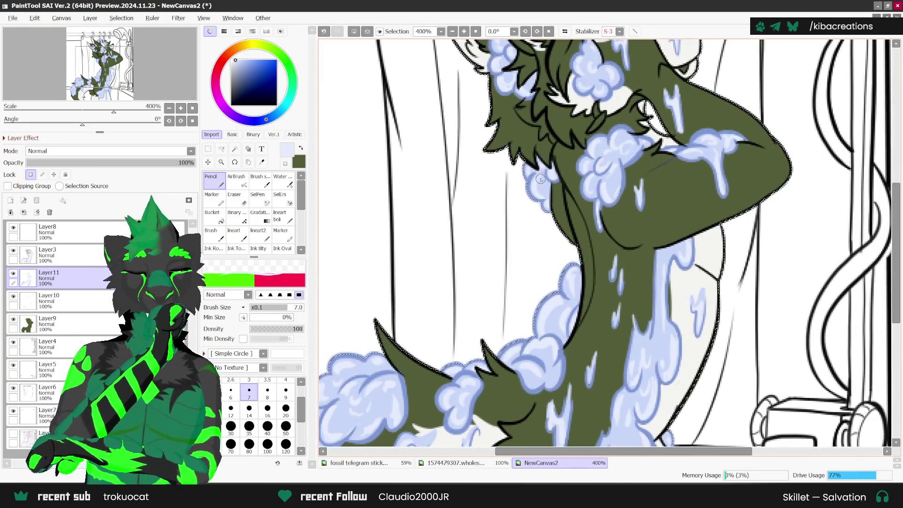
{"action": "scroll", "coordinate": [545, 255], "scroll_direction": "up", "scroll_amount": 1}
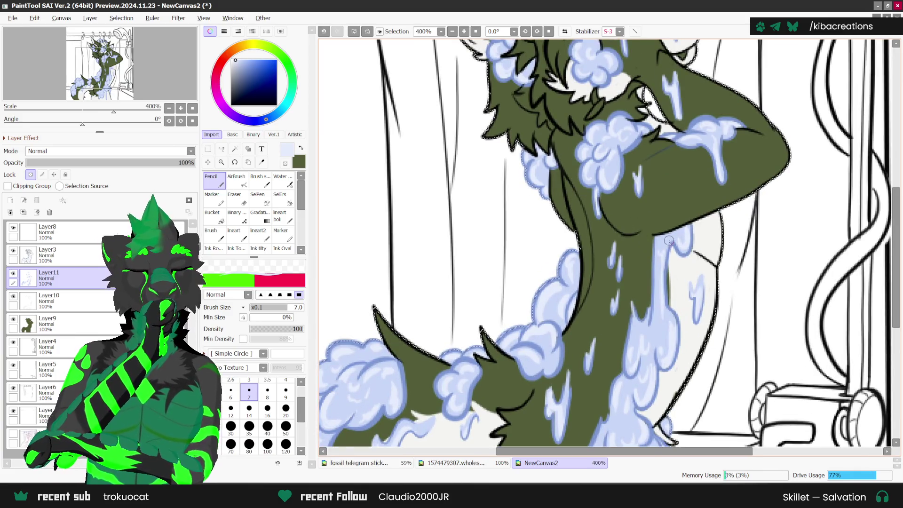
{"action": "scroll", "coordinate": [658, 282], "scroll_direction": "down", "scroll_amount": 1}
{"action": "scroll", "coordinate": [660, 310], "scroll_direction": "up", "scroll_amount": 1}
{"action": "scroll", "coordinate": [659, 329], "scroll_direction": "down", "scroll_amount": 2}
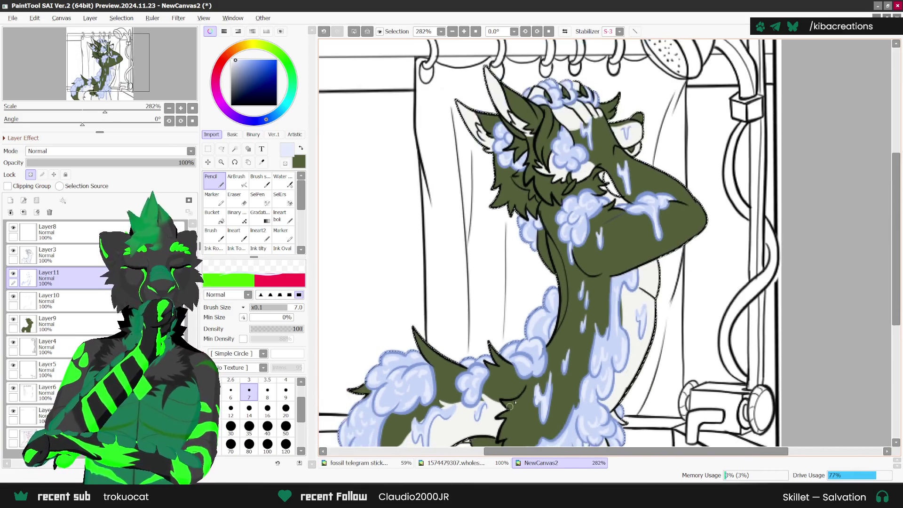
{"action": "scroll", "coordinate": [644, 235], "scroll_direction": "up", "scroll_amount": 1}
{"action": "scroll", "coordinate": [638, 203], "scroll_direction": "up", "scroll_amount": 1}
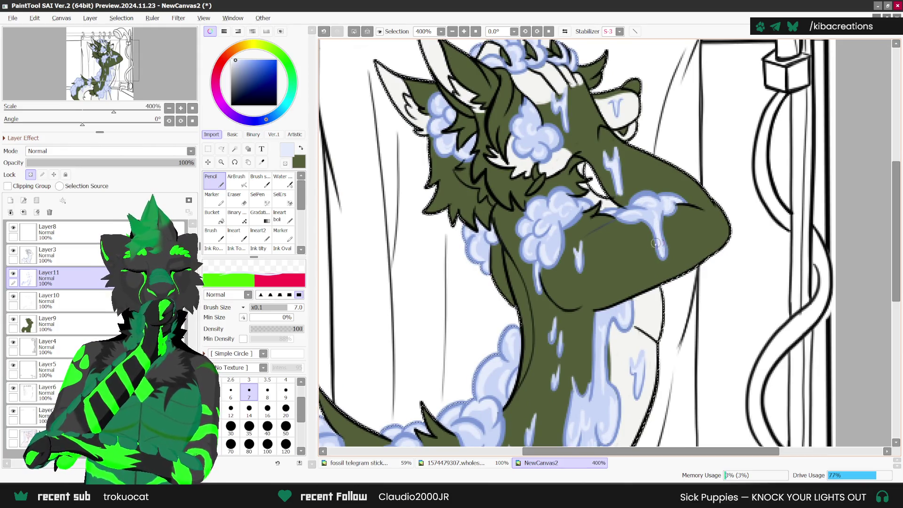
Scroll around the head and shoulder suds, zooming out to review the whole shaded canvas.
{"action": "scroll", "coordinate": [502, 342], "scroll_direction": "down", "scroll_amount": 1}
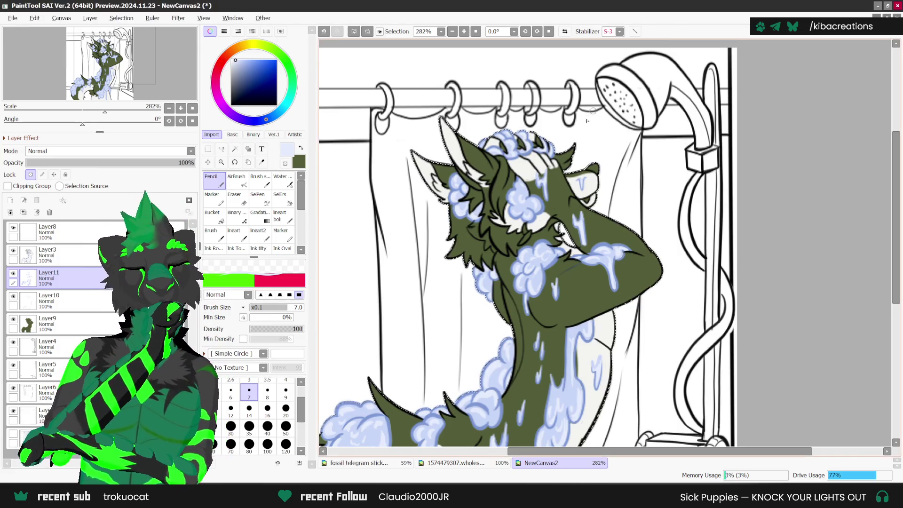
{"action": "scroll", "coordinate": [509, 202], "scroll_direction": "up", "scroll_amount": 1}
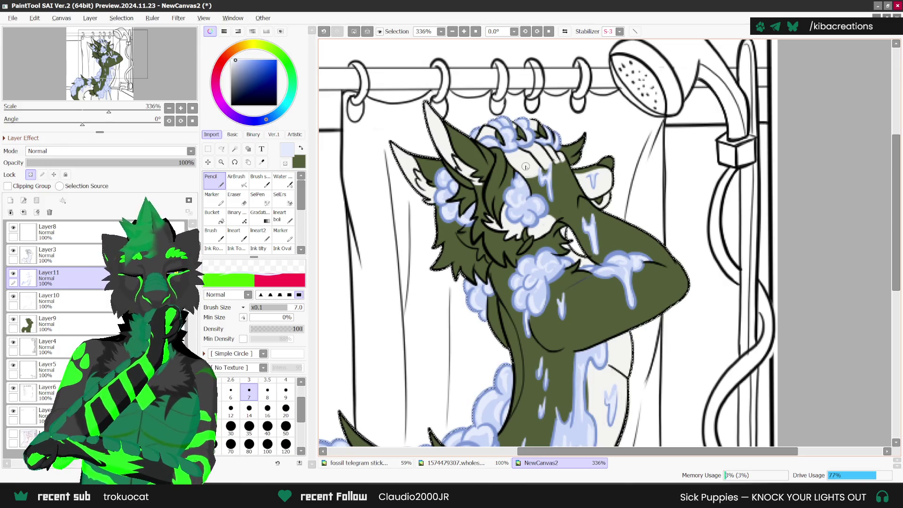
{"action": "scroll", "coordinate": [569, 222], "scroll_direction": "down", "scroll_amount": 1}
{"action": "scroll", "coordinate": [544, 193], "scroll_direction": "up", "scroll_amount": 1}
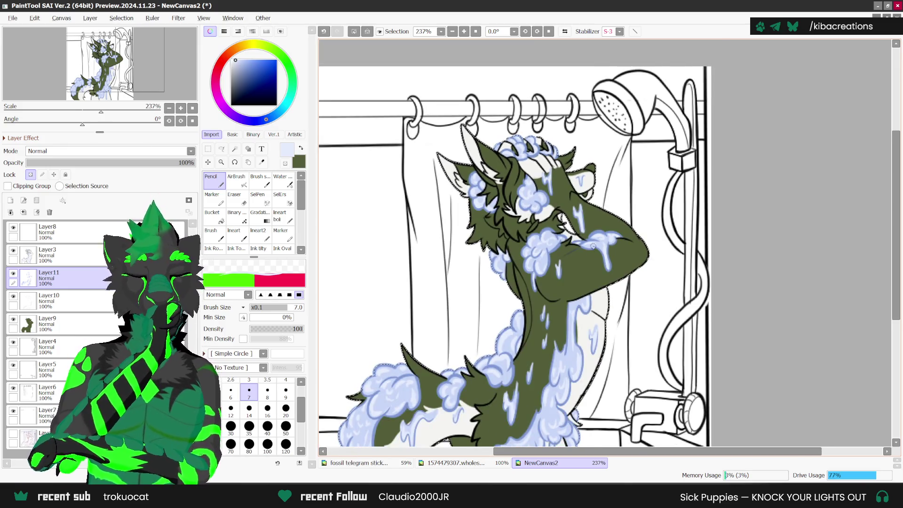
{"action": "scroll", "coordinate": [595, 244], "scroll_direction": "down", "scroll_amount": 1}
{"action": "scroll", "coordinate": [605, 248], "scroll_direction": "down", "scroll_amount": 1}
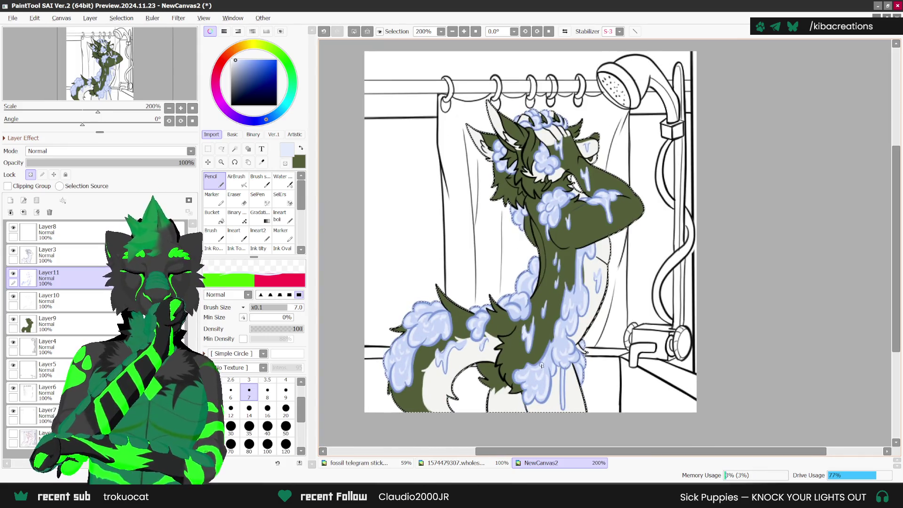
{"action": "scroll", "coordinate": [588, 292], "scroll_direction": "down", "scroll_amount": 1}
{"action": "scroll", "coordinate": [672, 222], "scroll_direction": "up", "scroll_amount": 1}
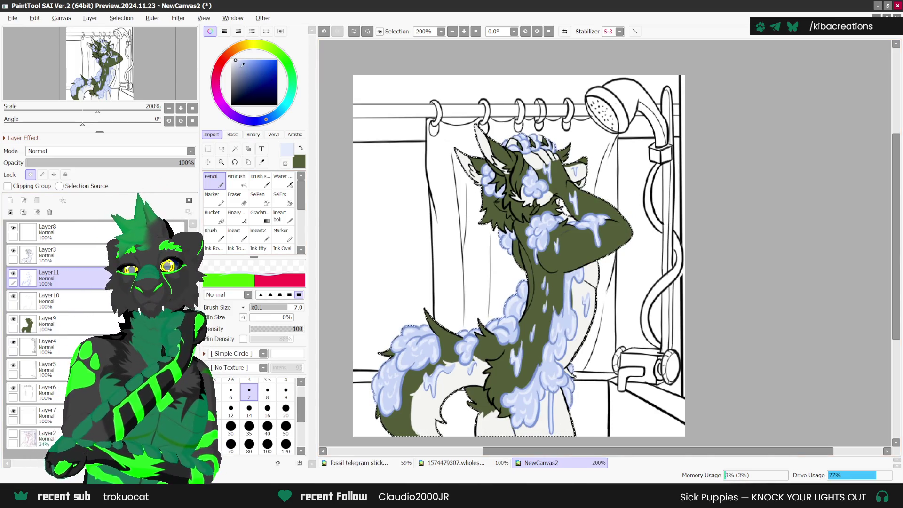
Pick a grey-blue colour and set up a soft airbrush at size 14.
{"action": "left_click", "coordinate": [240, 73]}
{"action": "left_click", "coordinate": [236, 179]}
{"action": "scroll", "coordinate": [539, 157], "scroll_direction": "up", "scroll_amount": 1}
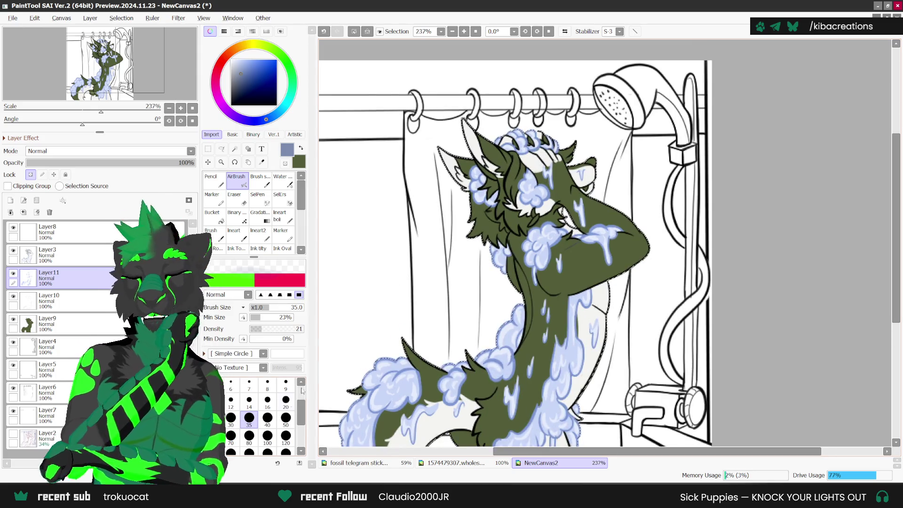
{"action": "left_click", "coordinate": [249, 399]}
{"action": "scroll", "coordinate": [533, 177], "scroll_direction": "up", "scroll_amount": 1}
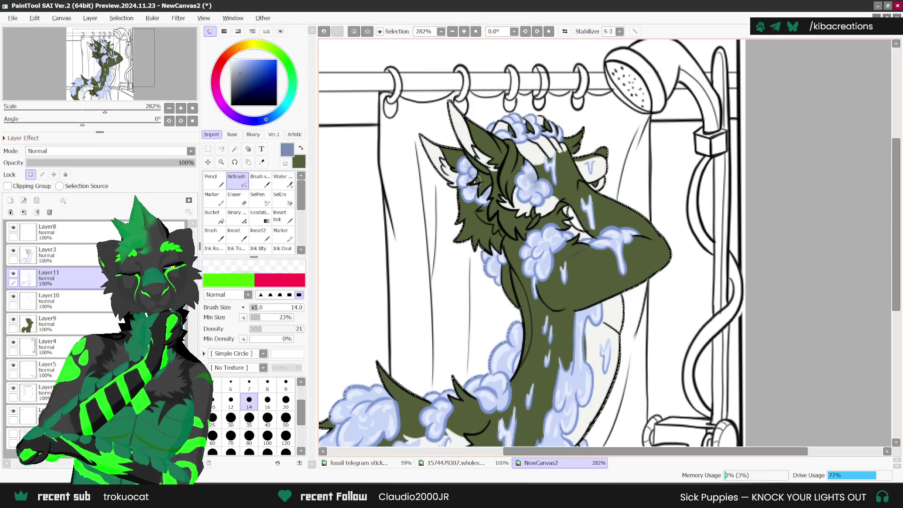
{"action": "scroll", "coordinate": [510, 256], "scroll_direction": "down", "scroll_amount": 1}
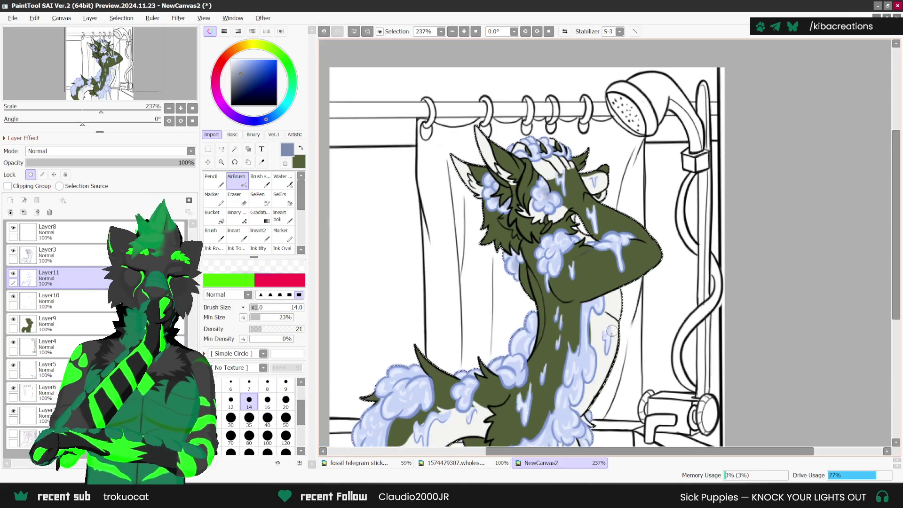
Airbrush a trial shading stroke over the lower-body soap drip, then undo it.
{"action": "left_click_drag", "start_coordinate": [580, 306], "coordinate": [597, 297]}
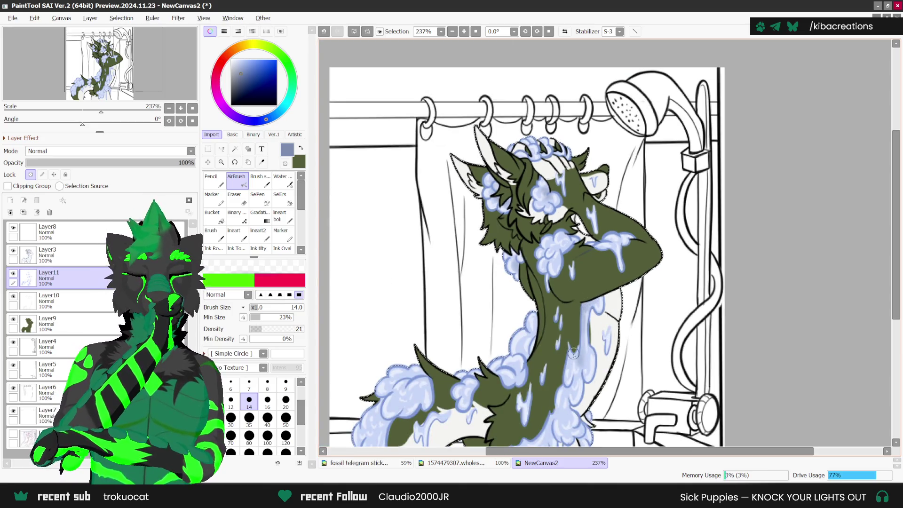
{"action": "scroll", "coordinate": [581, 367], "scroll_direction": "down", "scroll_amount": 2}
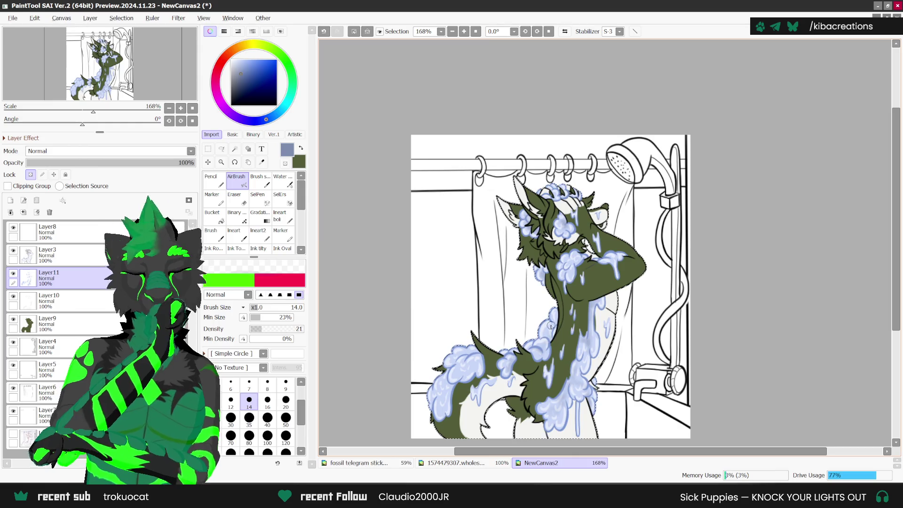
{"action": "key", "text": "ctrl+z"}
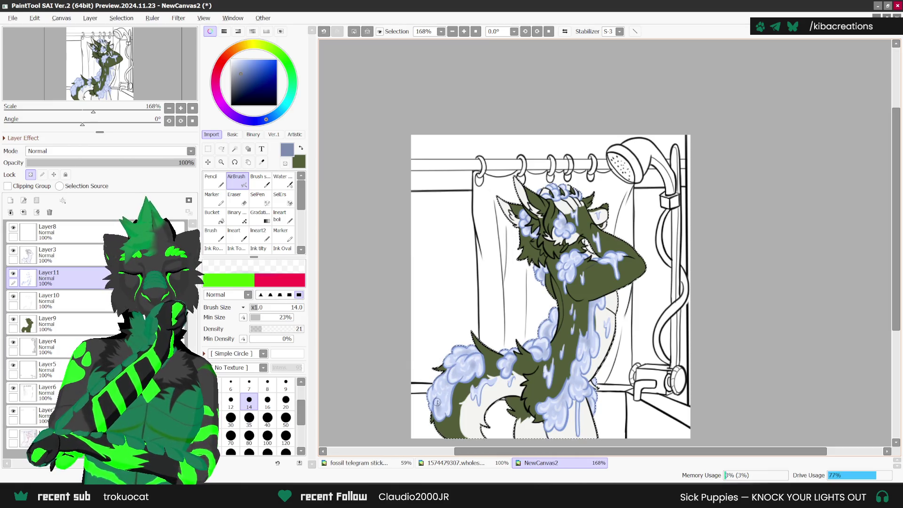
{"action": "scroll", "coordinate": [454, 383], "scroll_direction": "down", "scroll_amount": 2}
{"action": "scroll", "coordinate": [681, 250], "scroll_direction": "up", "scroll_amount": 1}
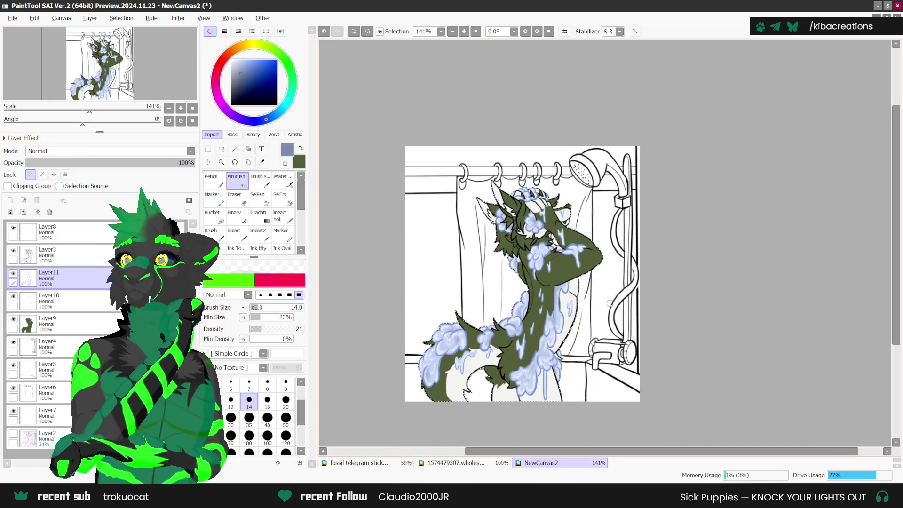
{"action": "scroll", "coordinate": [574, 282], "scroll_direction": "up", "scroll_amount": 2}
{"action": "scroll", "coordinate": [550, 266], "scroll_direction": "up", "scroll_amount": 2}
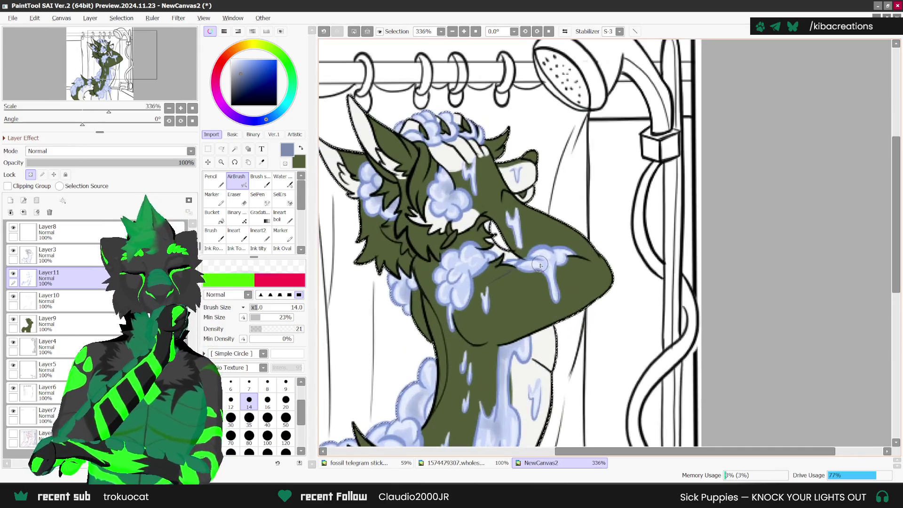
{"action": "scroll", "coordinate": [546, 261], "scroll_direction": "up", "scroll_amount": 1}
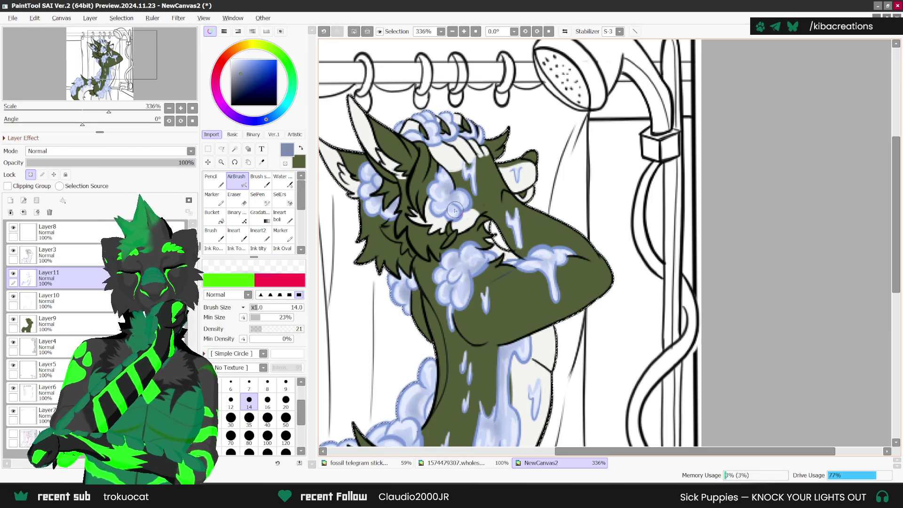
{"action": "scroll", "coordinate": [483, 161], "scroll_direction": "down", "scroll_amount": 2}
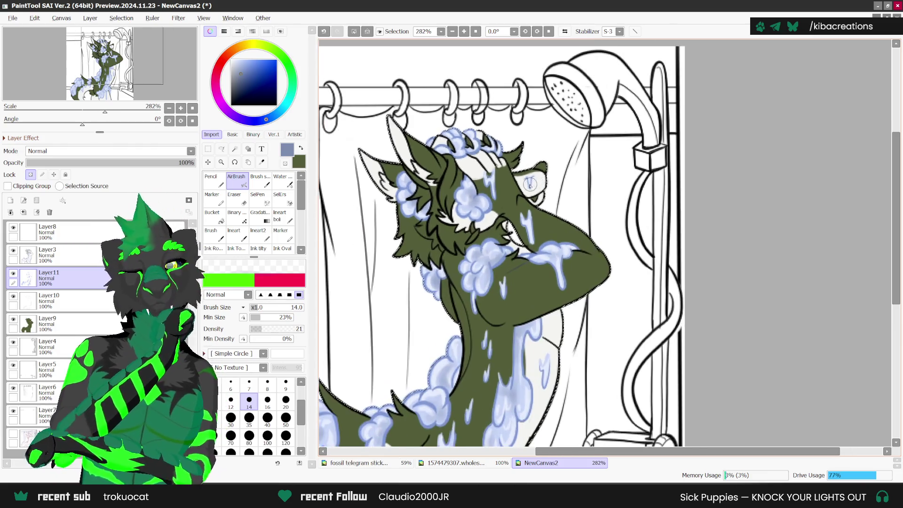
{"action": "scroll", "coordinate": [508, 197], "scroll_direction": "down", "scroll_amount": 1}
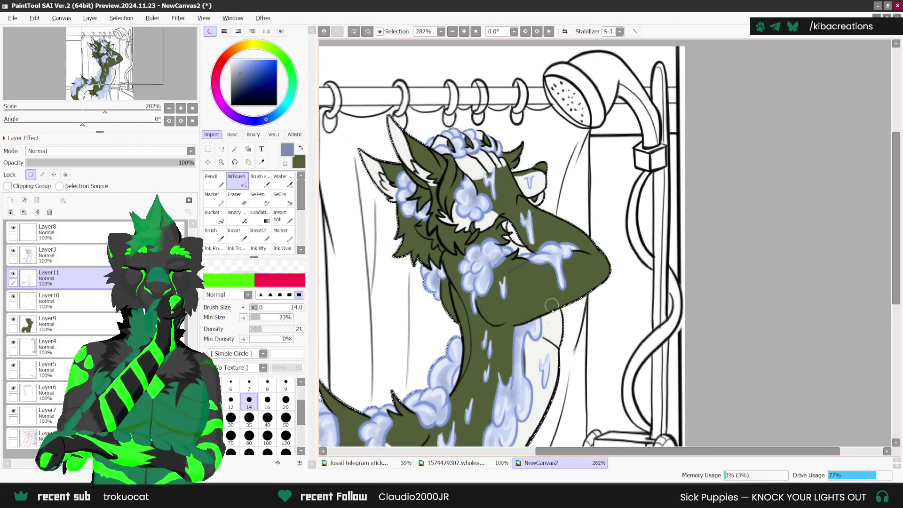
{"action": "scroll", "coordinate": [523, 329], "scroll_direction": "down", "scroll_amount": 1}
{"action": "scroll", "coordinate": [528, 334], "scroll_direction": "down", "scroll_amount": 1}
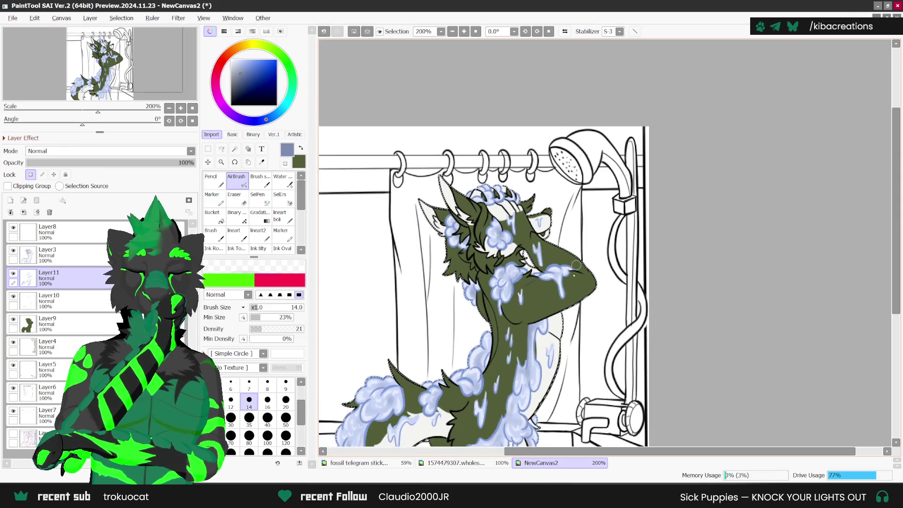
{"action": "scroll", "coordinate": [502, 425], "scroll_direction": "down", "scroll_amount": 2}
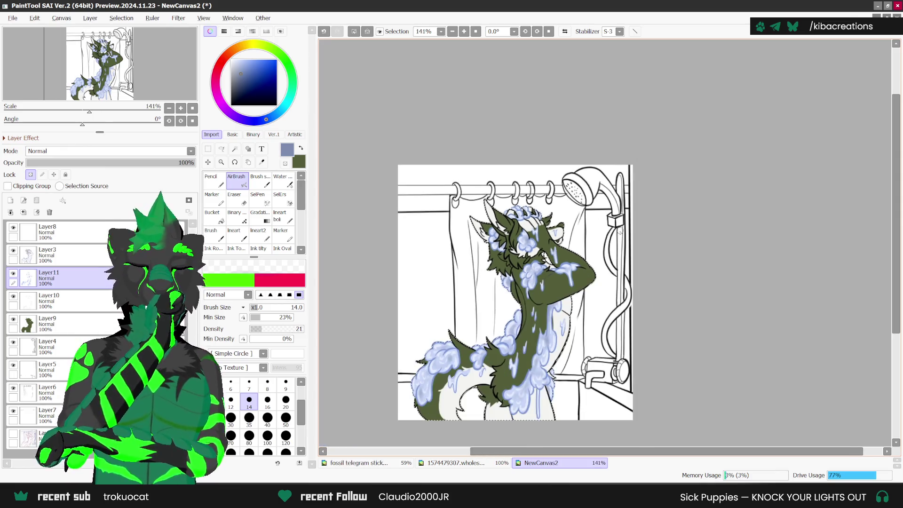
{"action": "scroll", "coordinate": [474, 339], "scroll_direction": "up", "scroll_amount": 1}
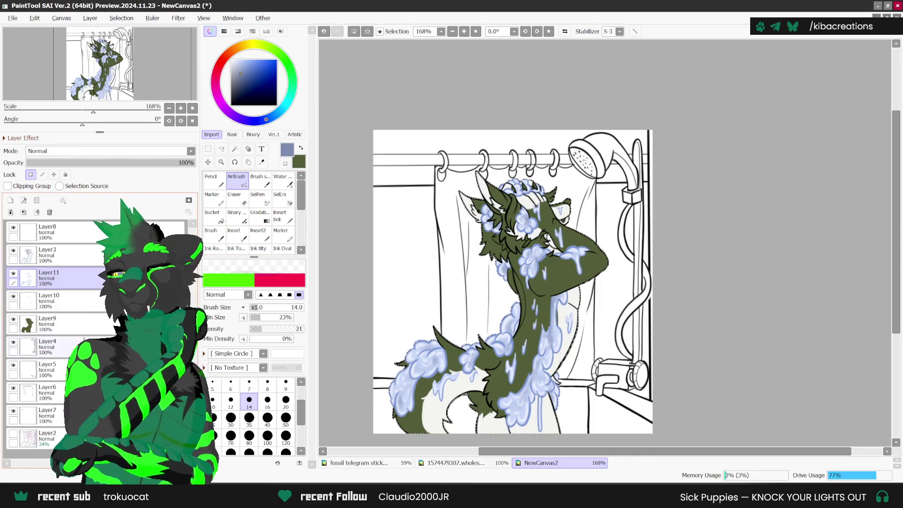
Add Layer12 above Layer9 and sample the hair brown from the Fossilbrand reference sheet.
{"action": "left_click", "coordinate": [26, 320]}
{"action": "left_click", "coordinate": [10, 200]}
{"action": "left_click", "coordinate": [262, 162]}
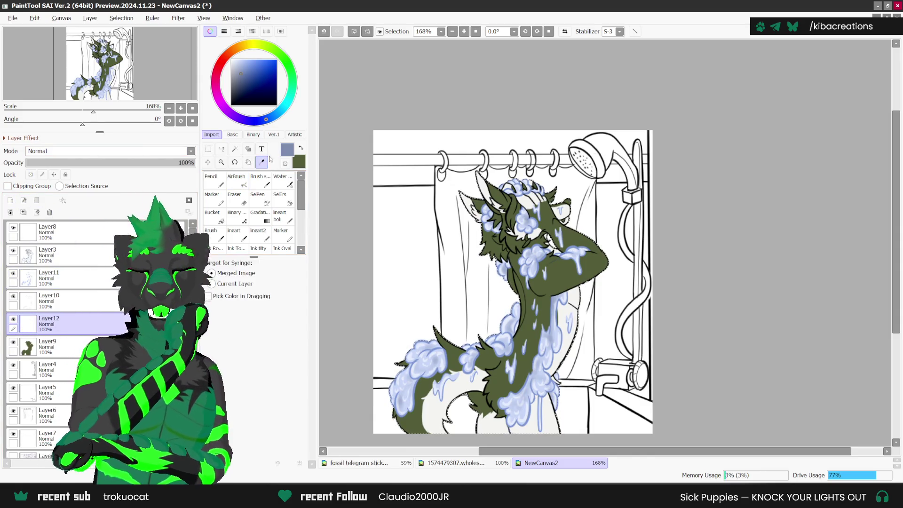
{"action": "left_click", "coordinate": [493, 465]}
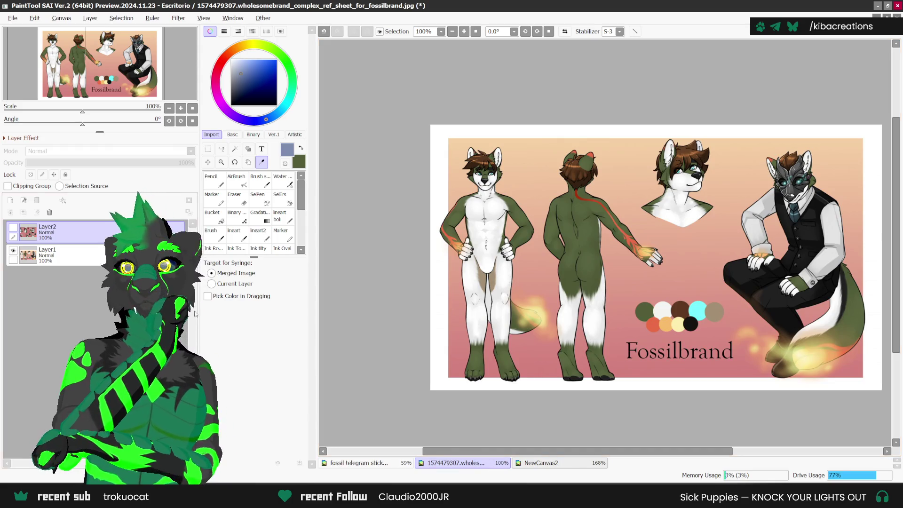
{"action": "left_click", "coordinate": [13, 227]}
{"action": "scroll", "coordinate": [562, 194], "scroll_direction": "up", "scroll_amount": 2}
{"action": "left_click", "coordinate": [561, 194]}
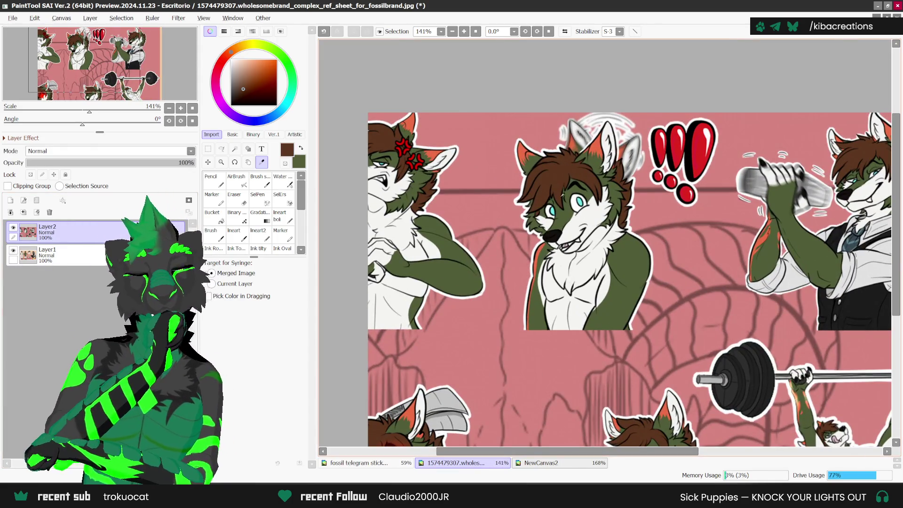
{"action": "left_click", "coordinate": [541, 463]}
{"action": "left_click", "coordinate": [214, 180]}
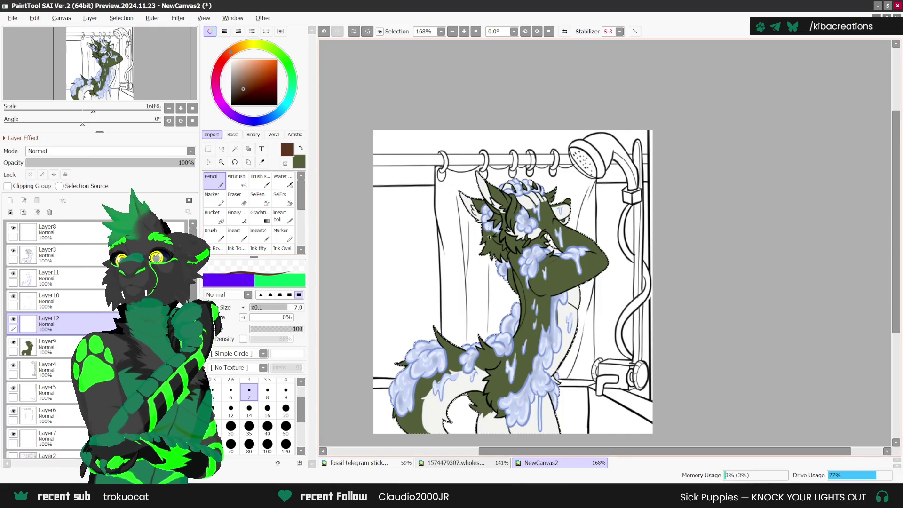
{"action": "scroll", "coordinate": [490, 169], "scroll_direction": "up", "scroll_amount": 1}
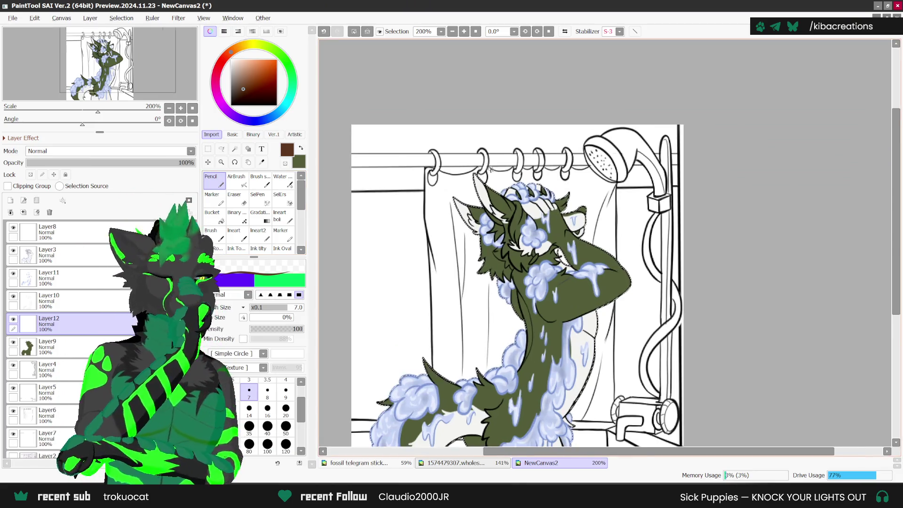
Paint brown hair on Layer12 from the ear tip across the left ear, then zoom out.
{"action": "scroll", "coordinate": [490, 170], "scroll_direction": "up", "scroll_amount": 2}
{"action": "scroll", "coordinate": [508, 178], "scroll_direction": "up", "scroll_amount": 2}
{"action": "scroll", "coordinate": [527, 188], "scroll_direction": "up", "scroll_amount": 2}
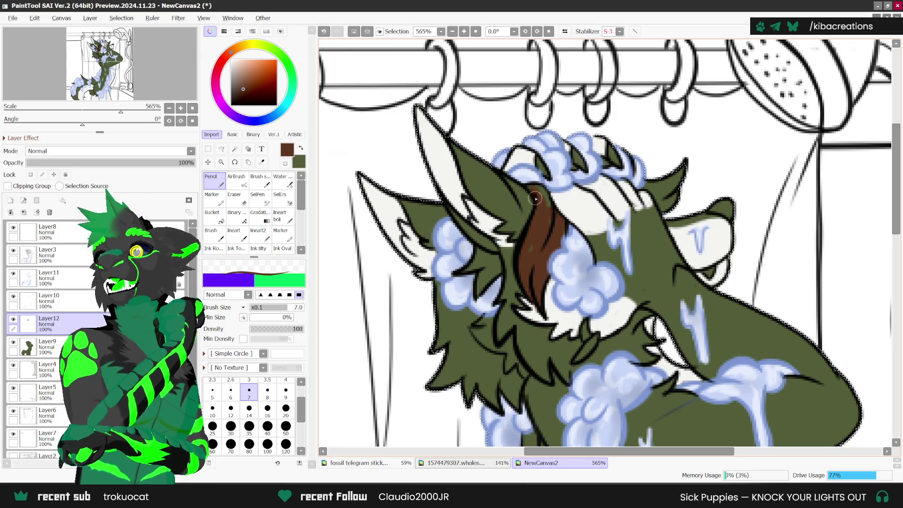
{"action": "left_click_drag", "start_coordinate": [540, 202], "coordinate": [541, 189]}
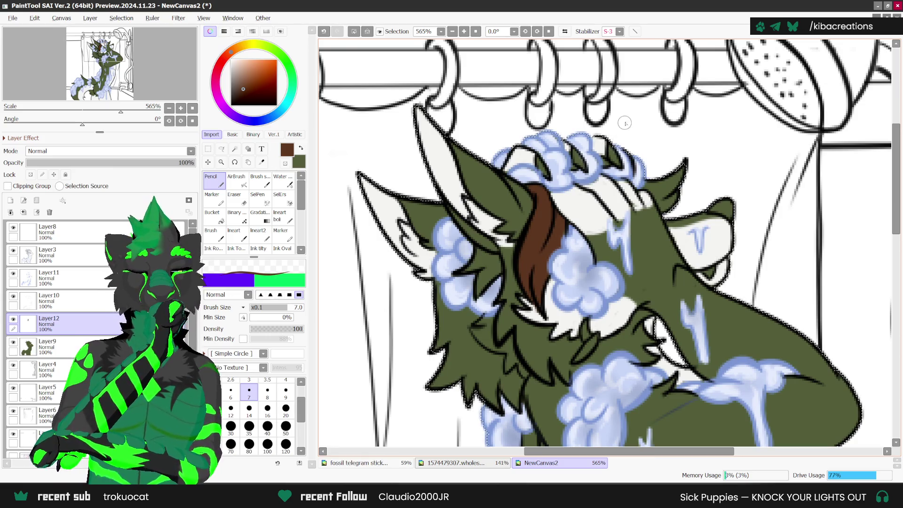
{"action": "scroll", "coordinate": [569, 194], "scroll_direction": "down", "scroll_amount": 3}
{"action": "scroll", "coordinate": [642, 166], "scroll_direction": "up", "scroll_amount": 2}
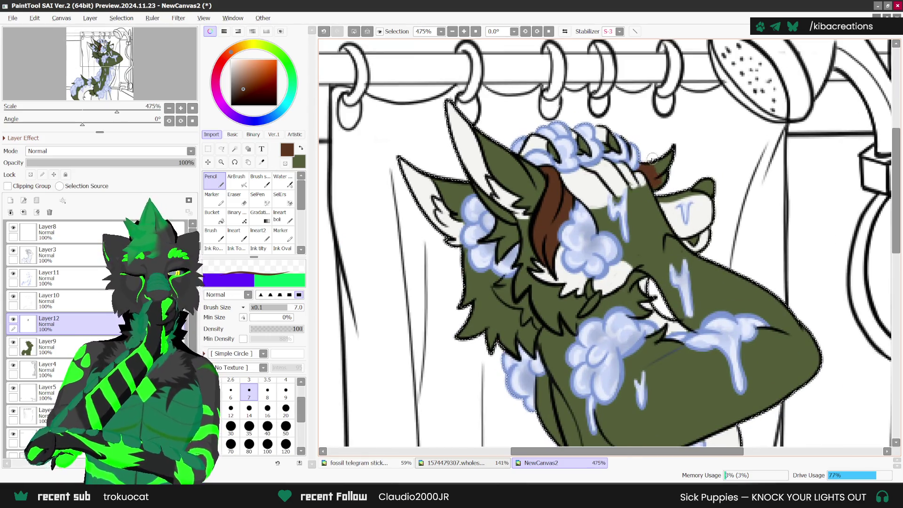
{"action": "scroll", "coordinate": [500, 221], "scroll_direction": "up", "scroll_amount": 1}
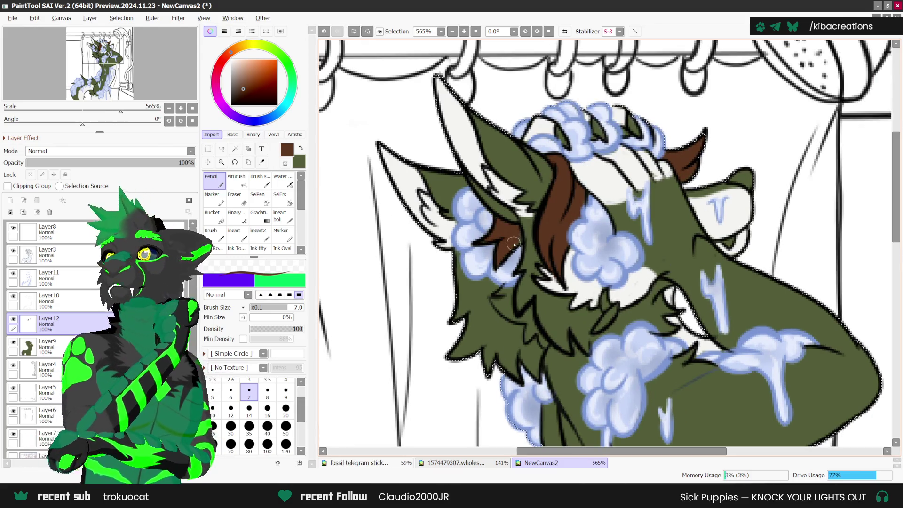
{"action": "scroll", "coordinate": [513, 230], "scroll_direction": "up", "scroll_amount": 1}
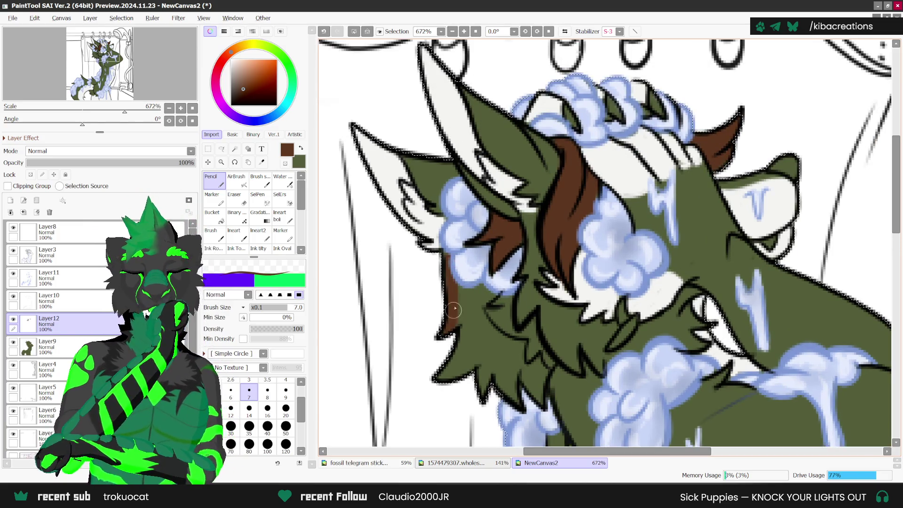
{"action": "left_click_drag", "start_coordinate": [466, 287], "coordinate": [465, 332]}
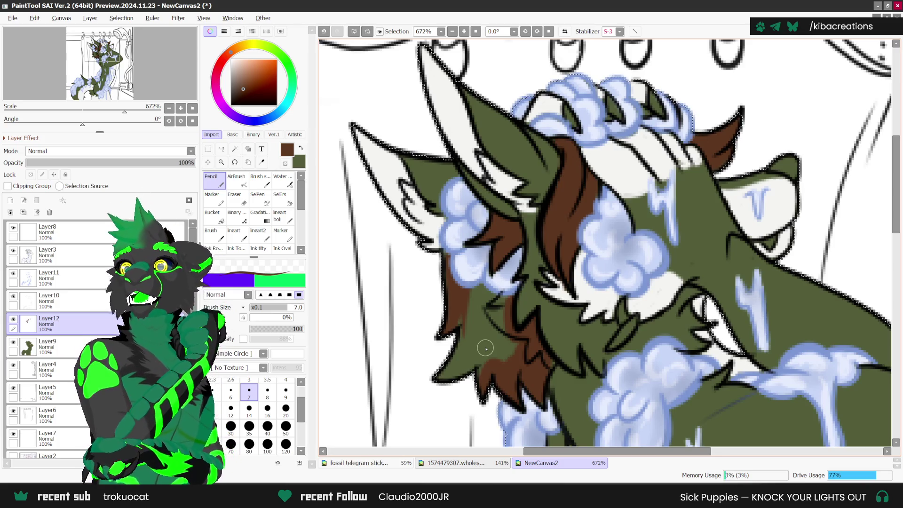
{"action": "scroll", "coordinate": [539, 356], "scroll_direction": "up", "scroll_amount": 1}
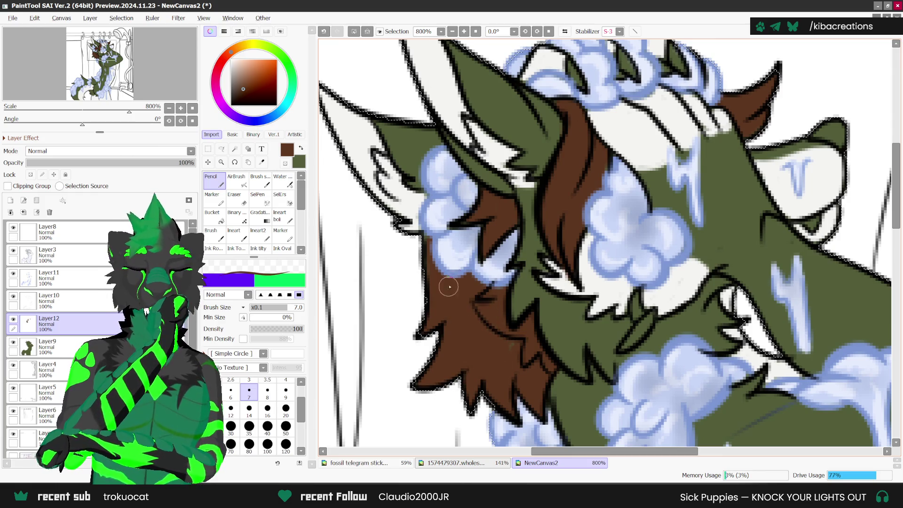
{"action": "scroll", "coordinate": [539, 231], "scroll_direction": "down", "scroll_amount": 2}
{"action": "scroll", "coordinate": [539, 230], "scroll_direction": "down", "scroll_amount": 2}
{"action": "scroll", "coordinate": [538, 230], "scroll_direction": "down", "scroll_amount": 1}
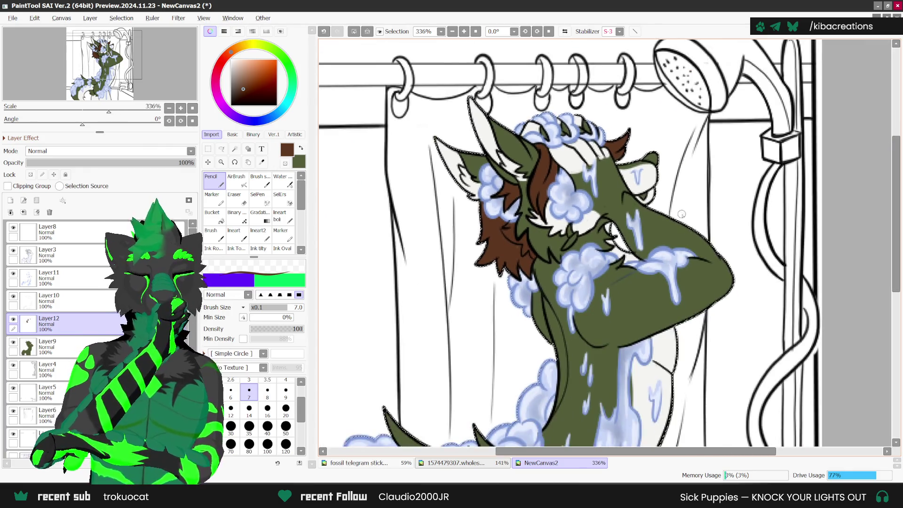
{"action": "scroll", "coordinate": [603, 337], "scroll_direction": "up", "scroll_amount": 1}
{"action": "scroll", "coordinate": [604, 337], "scroll_direction": "up", "scroll_amount": 1}
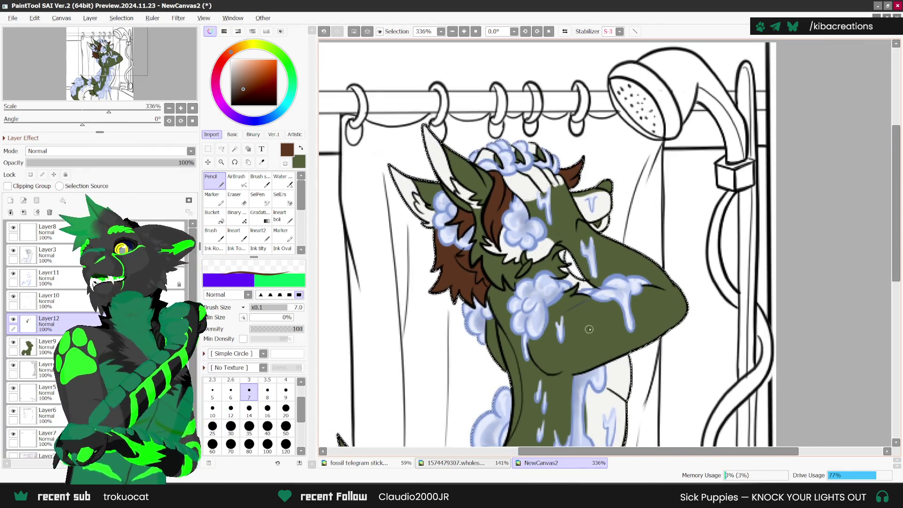
{"action": "scroll", "coordinate": [603, 289], "scroll_direction": "up", "scroll_amount": 1}
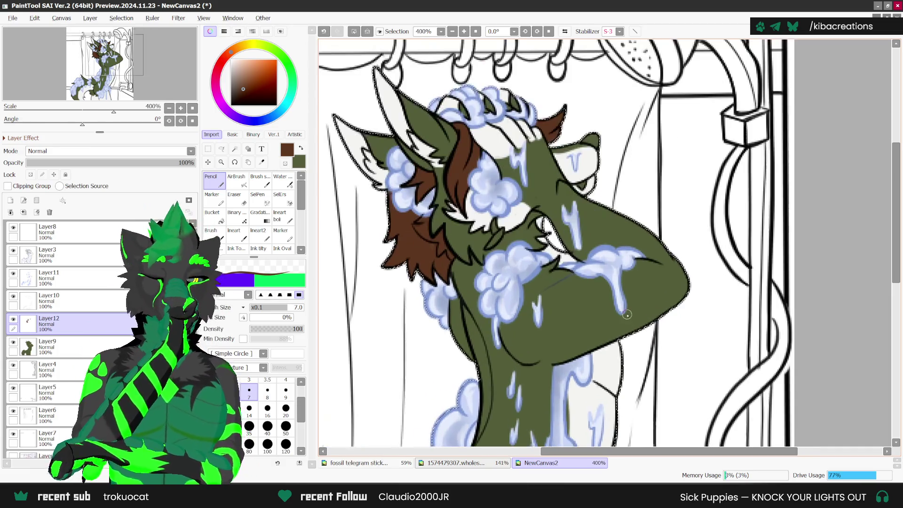
{"action": "scroll", "coordinate": [604, 342], "scroll_direction": "down", "scroll_amount": 1}
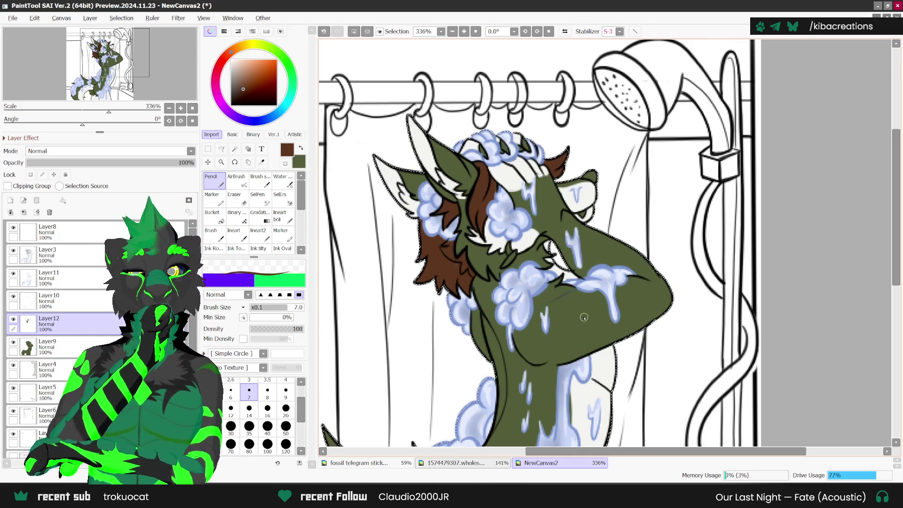
{"action": "scroll", "coordinate": [451, 270], "scroll_direction": "up", "scroll_amount": 1}
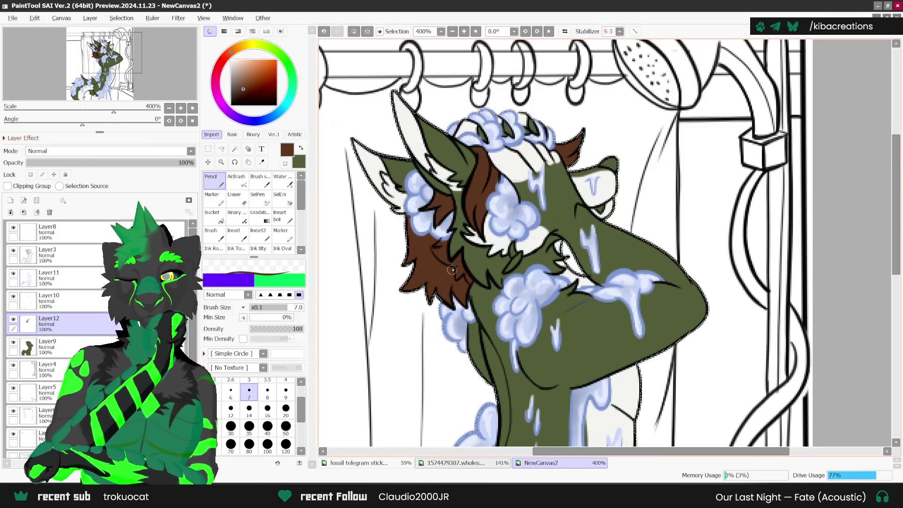
{"action": "scroll", "coordinate": [439, 258], "scroll_direction": "down", "scroll_amount": 3}
{"action": "scroll", "coordinate": [438, 258], "scroll_direction": "down", "scroll_amount": 2}
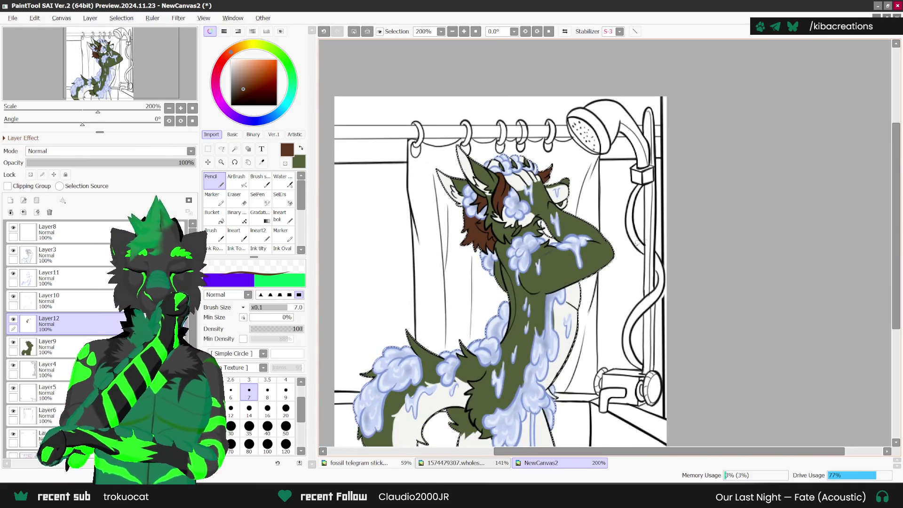
{"action": "scroll", "coordinate": [611, 260], "scroll_direction": "up", "scroll_amount": 1}
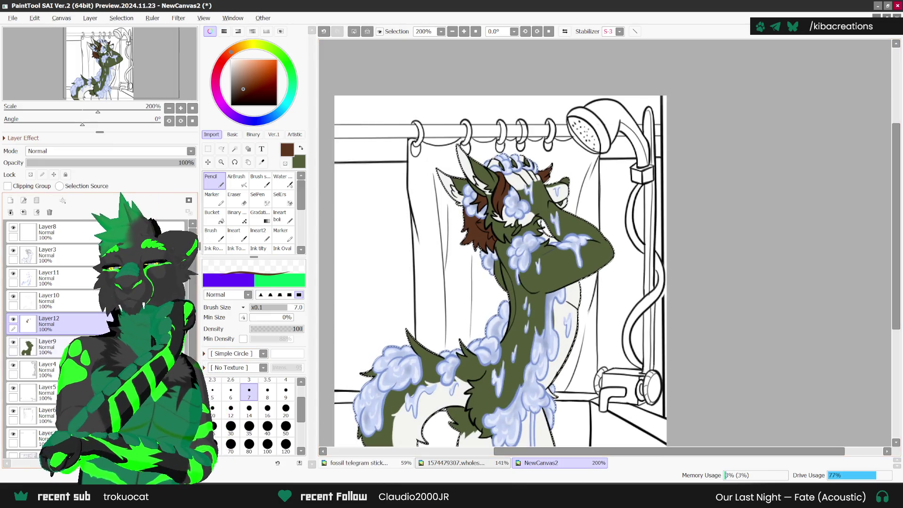
Add Layer13 and sample the salmon-red ear colour from the reference sheet.
{"action": "left_click", "coordinate": [50, 346]}
{"action": "left_click", "coordinate": [261, 162]}
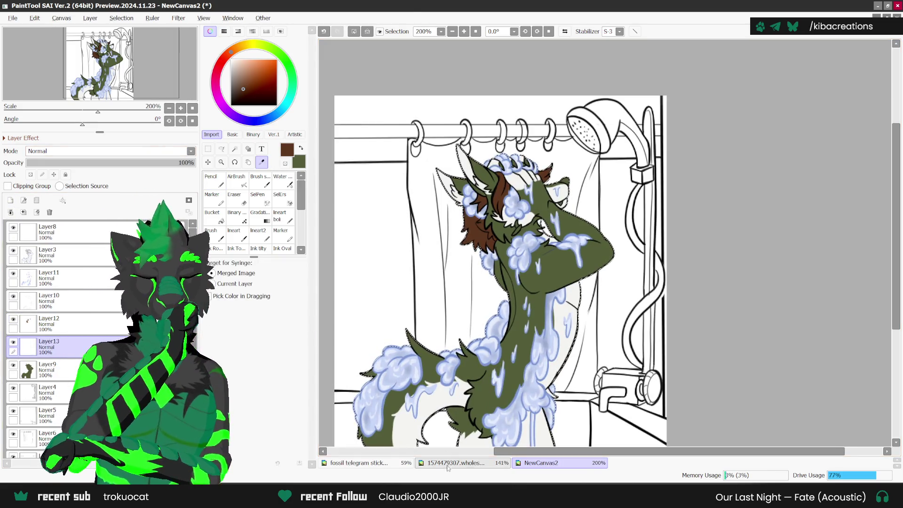
{"action": "left_click", "coordinate": [458, 463]}
{"action": "left_click", "coordinate": [597, 140]}
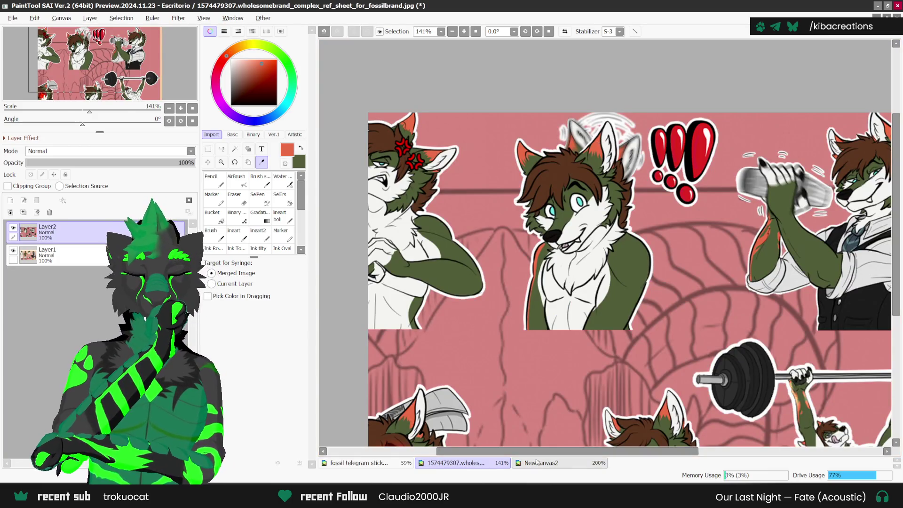
{"action": "left_click", "coordinate": [536, 462]}
Paint the upper and lower inner ears orange-red with a size-14 Pencil.
{"action": "key", "text": "n"}
{"action": "scroll", "coordinate": [358, 444], "scroll_direction": "up", "scroll_amount": 1}
{"action": "scroll", "coordinate": [359, 443], "scroll_direction": "up", "scroll_amount": 2}
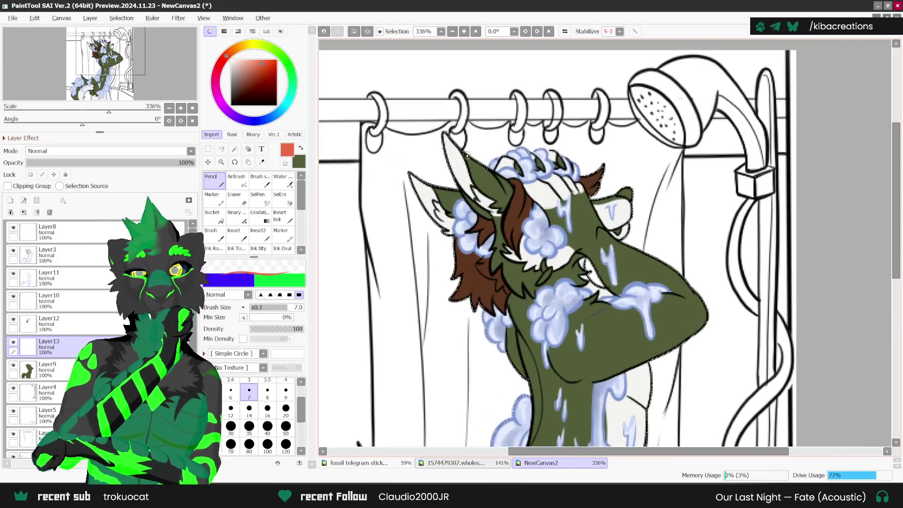
{"action": "scroll", "coordinate": [359, 443], "scroll_direction": "up", "scroll_amount": 1}
{"action": "key", "text": "bracketright"}
{"action": "key", "text": "bracketright"}
{"action": "key", "text": "bracketright"}
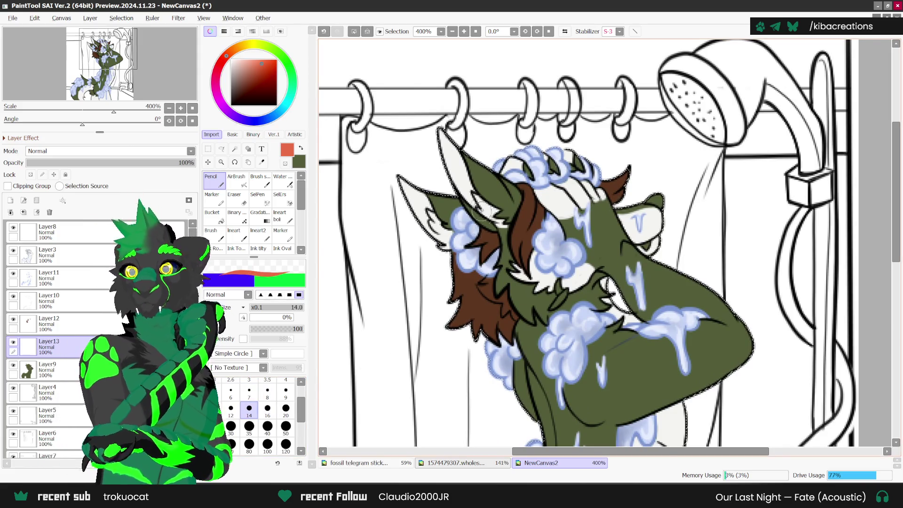
{"action": "scroll", "coordinate": [483, 169], "scroll_direction": "up", "scroll_amount": 2}
{"action": "mouse_move", "coordinate": [459, 153]}
{"action": "left_mouse_down"}
{"action": "mouse_move", "coordinate": [506, 197]}
{"action": "mouse_move", "coordinate": [490, 177]}
{"action": "left_mouse_up"}
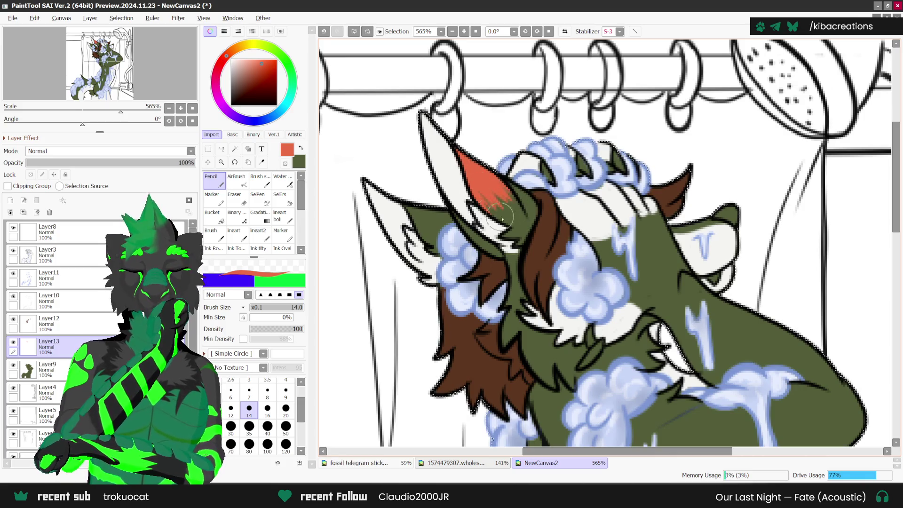
{"action": "mouse_move", "coordinate": [451, 212]}
{"action": "left_mouse_down"}
{"action": "mouse_move", "coordinate": [417, 211]}
{"action": "mouse_move", "coordinate": [484, 231]}
{"action": "left_mouse_up"}
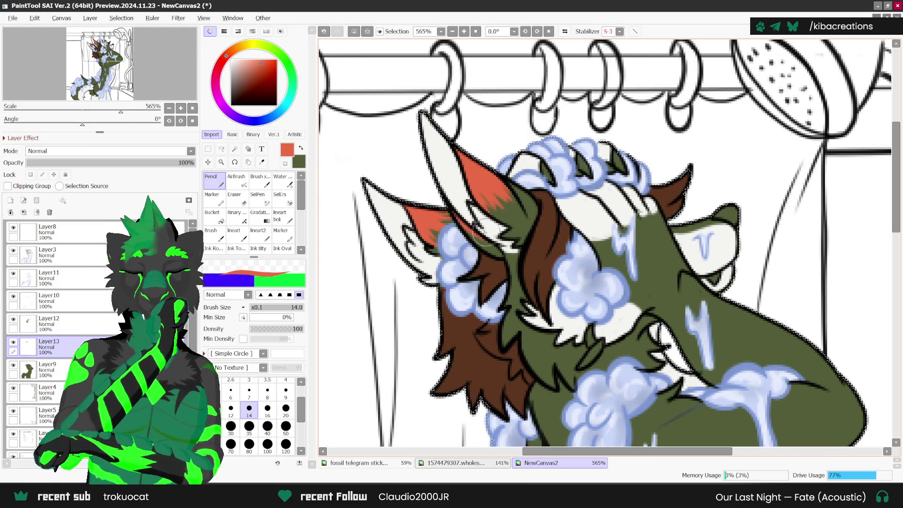
{"action": "scroll", "coordinate": [510, 160], "scroll_direction": "down", "scroll_amount": 1}
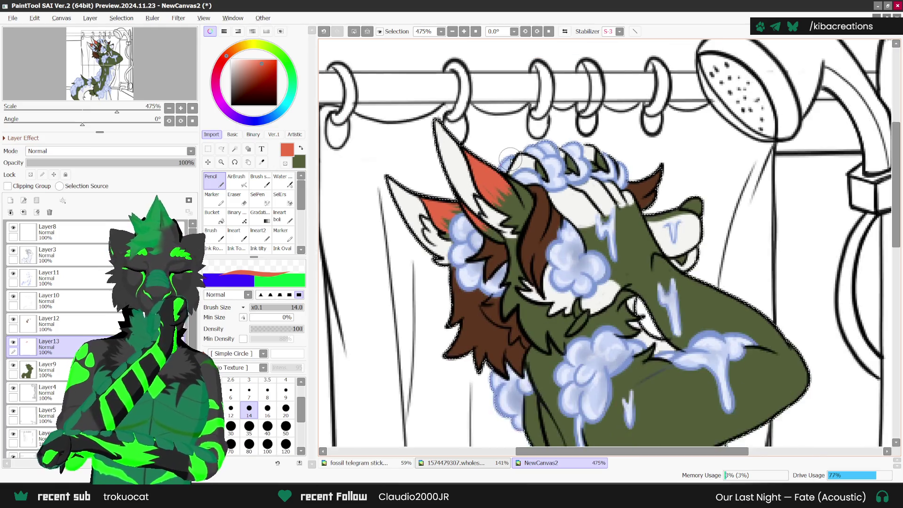
{"action": "scroll", "coordinate": [510, 160], "scroll_direction": "down", "scroll_amount": 4}
{"action": "scroll", "coordinate": [615, 285], "scroll_direction": "up", "scroll_amount": 2}
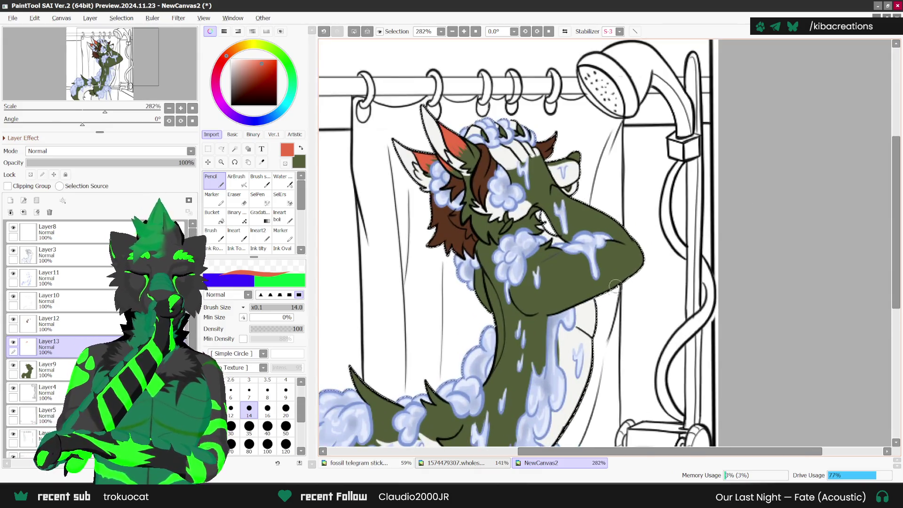
{"action": "scroll", "coordinate": [615, 285], "scroll_direction": "down", "scroll_amount": 1}
{"action": "scroll", "coordinate": [611, 273], "scroll_direction": "down", "scroll_amount": 2}
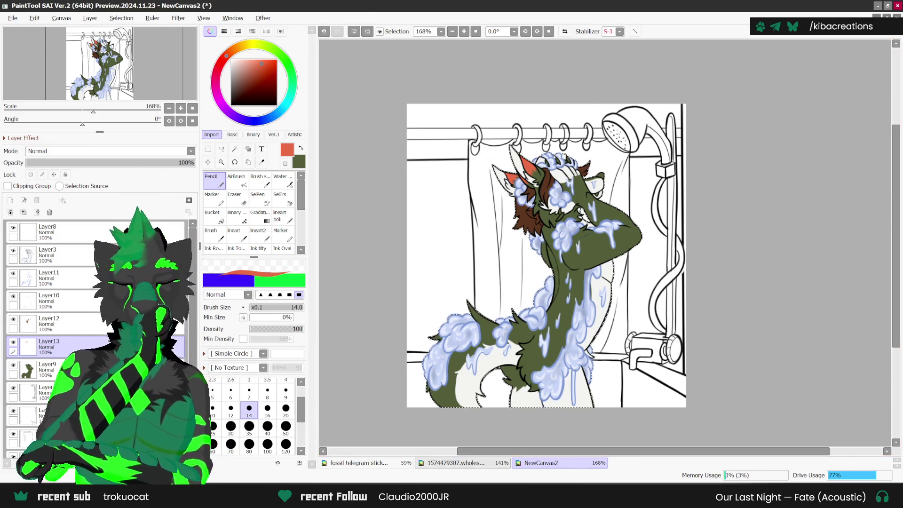
On the character reference sheet, sample the dark red of the back stripe with the Syringe.
{"action": "left_click", "coordinate": [465, 463]}
{"action": "left_click", "coordinate": [14, 227]}
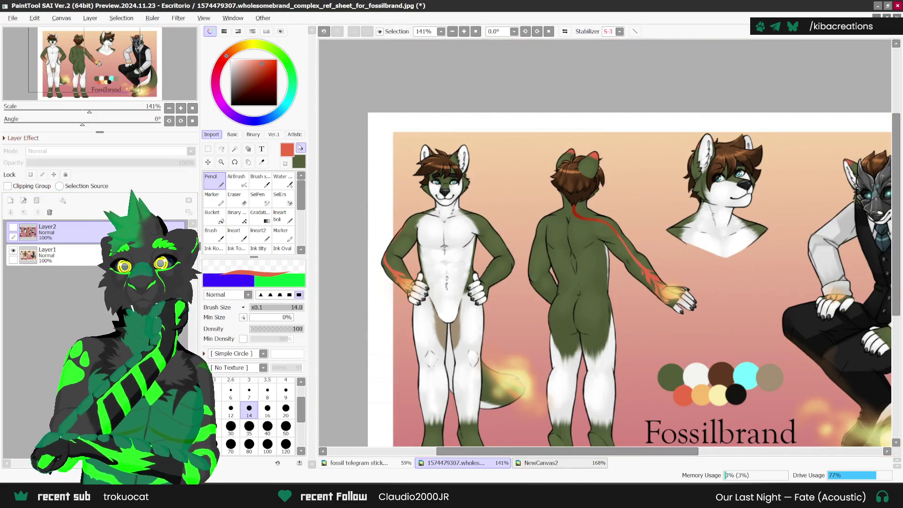
{"action": "left_click", "coordinate": [300, 148]}
{"action": "left_click", "coordinate": [262, 161]}
{"action": "scroll", "coordinate": [581, 214], "scroll_direction": "up", "scroll_amount": 1}
{"action": "left_click", "coordinate": [583, 216]}
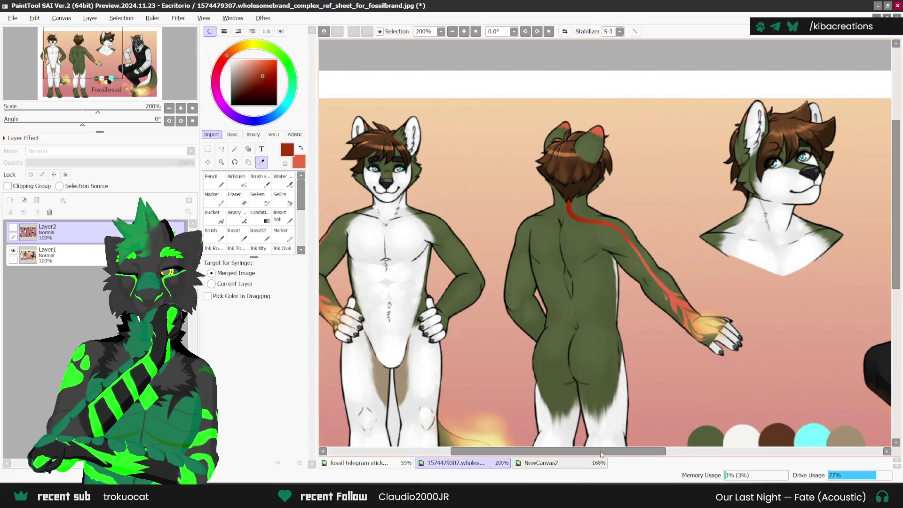
Back on the shower drawing with the Pencil, undo the stray red stroke on the chest.
{"action": "left_click", "coordinate": [564, 463]}
{"action": "left_click", "coordinate": [214, 179]}
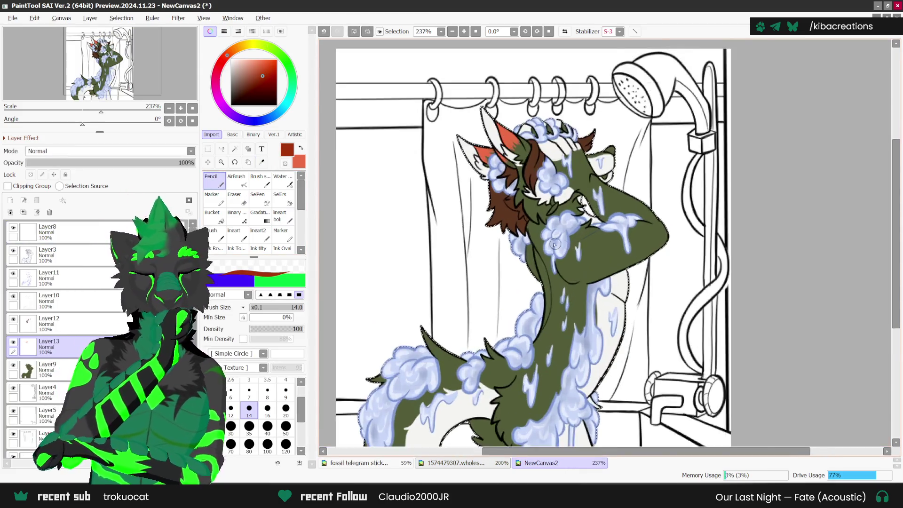
{"action": "scroll", "coordinate": [554, 245], "scroll_direction": "up", "scroll_amount": 1}
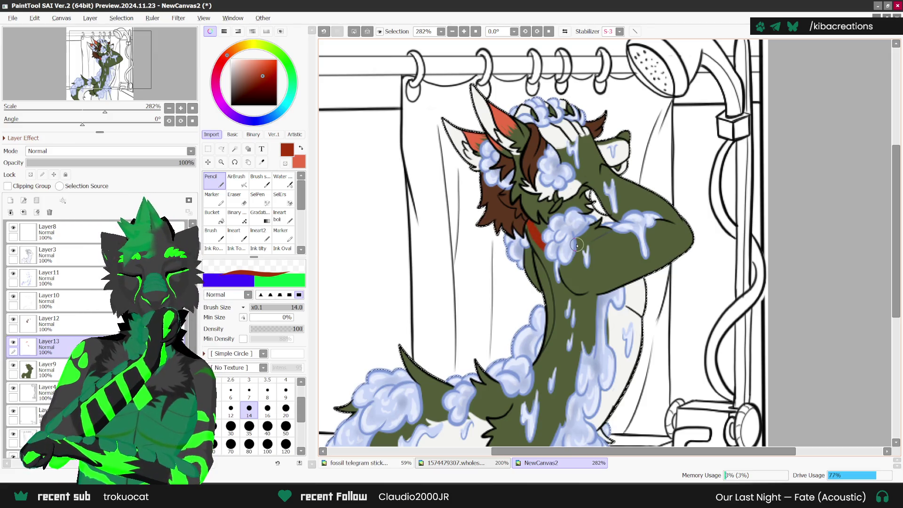
{"action": "key", "text": "ctrl+z"}
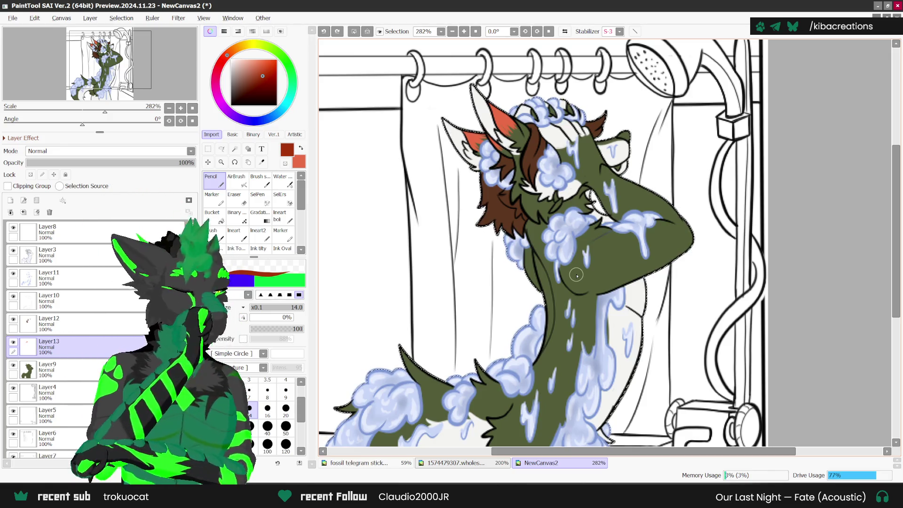
Mirror the view horizontally and draw a dark red band across the neck on Layer13.
{"action": "key", "text": "h"}
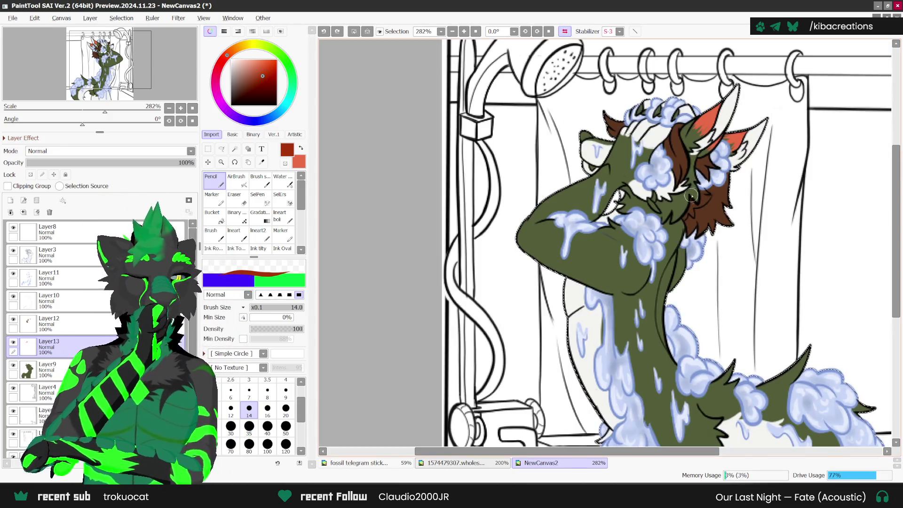
{"action": "scroll", "coordinate": [682, 216], "scroll_direction": "up", "scroll_amount": 1}
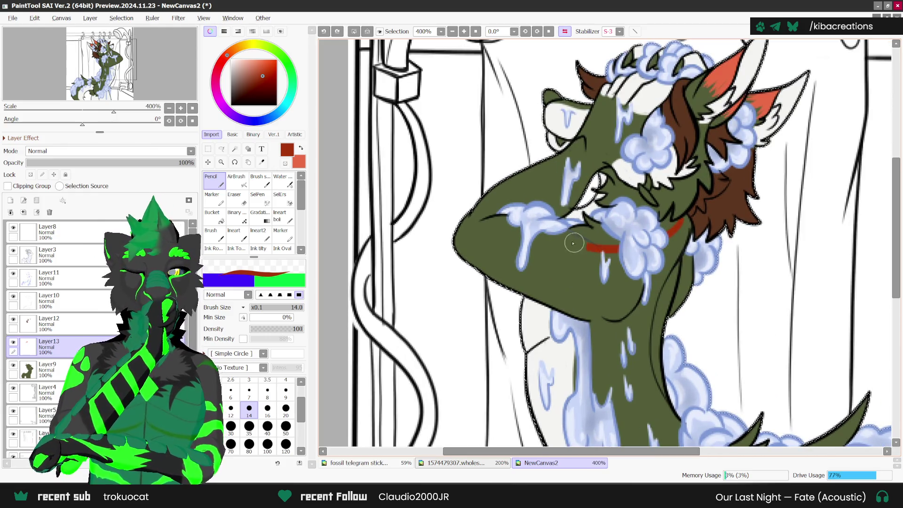
{"action": "left_click_drag", "start_coordinate": [485, 218], "coordinate": [677, 226]}
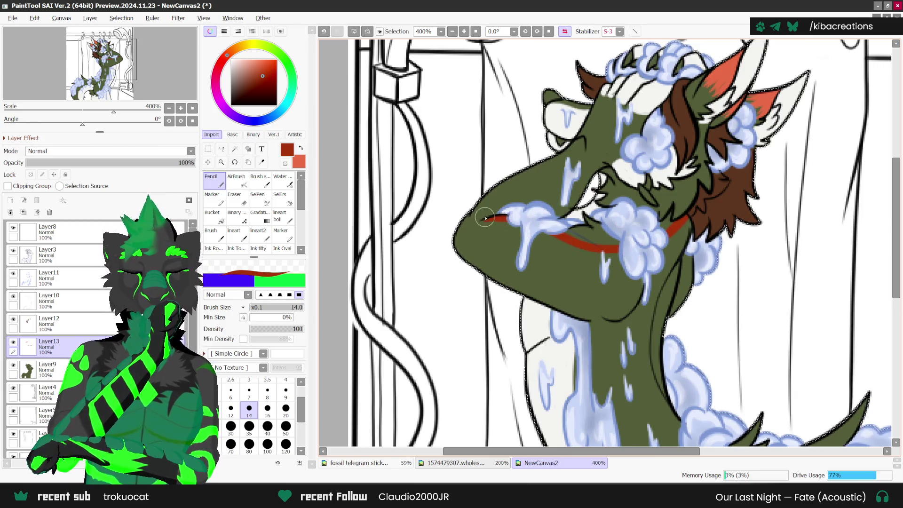
{"action": "scroll", "coordinate": [484, 218], "scroll_direction": "down", "scroll_amount": 4}
{"action": "left_click_drag", "start_coordinate": [358, 301], "coordinate": [460, 330]}
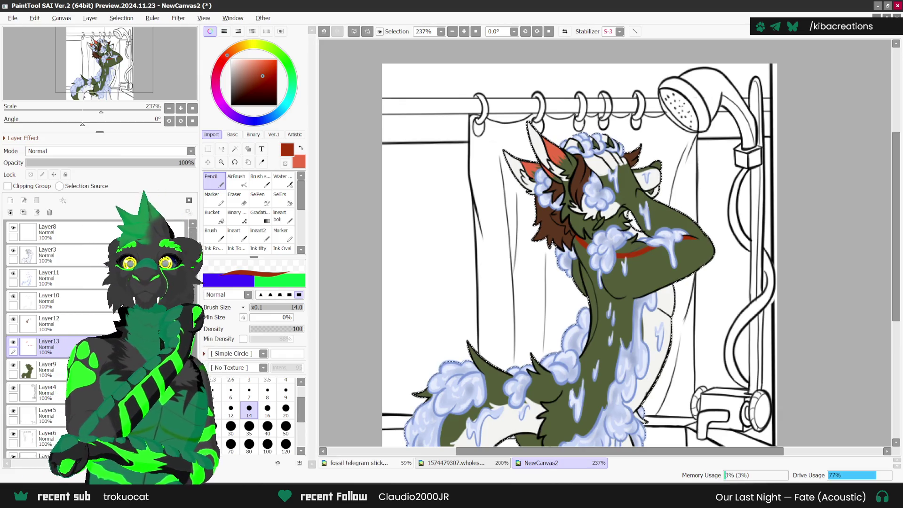
{"action": "key", "text": "alt+Tab"}
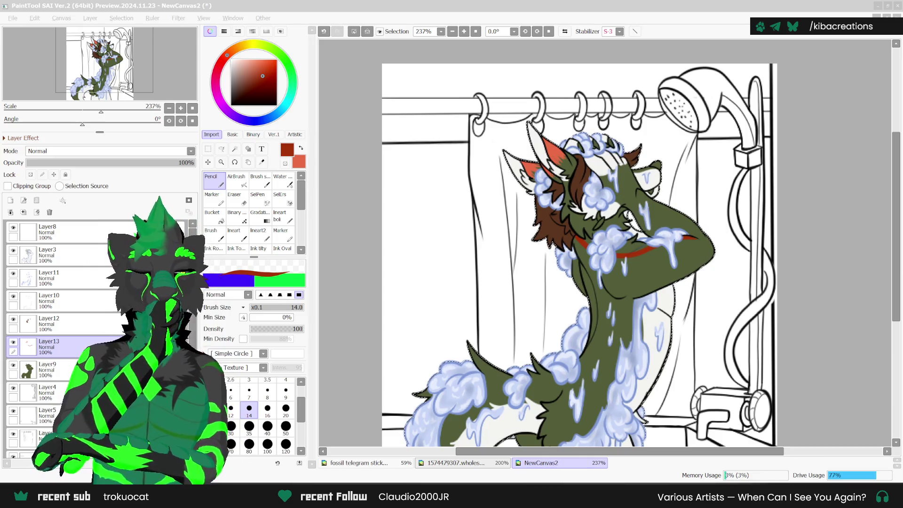
{"action": "key", "text": "h"}
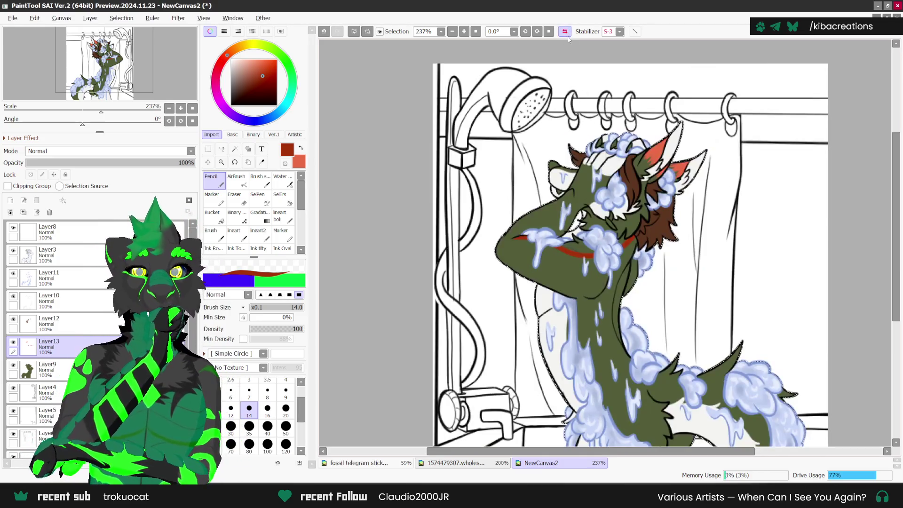
Tilt the view -22.5°, zoom to 400% and draw the dark red marking below the eye, redrawing its lower stroke.
{"action": "scroll", "coordinate": [601, 157], "scroll_direction": "up", "scroll_amount": 1}
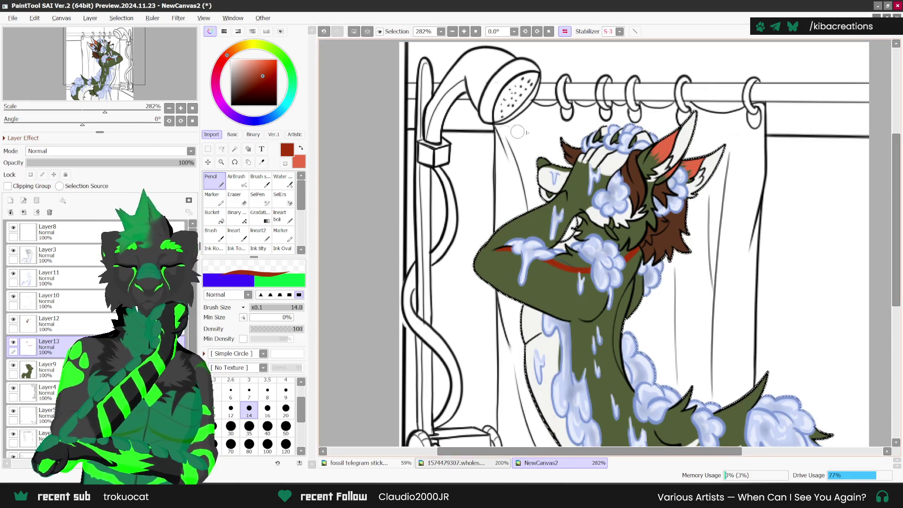
{"action": "left_click", "coordinate": [537, 31]}
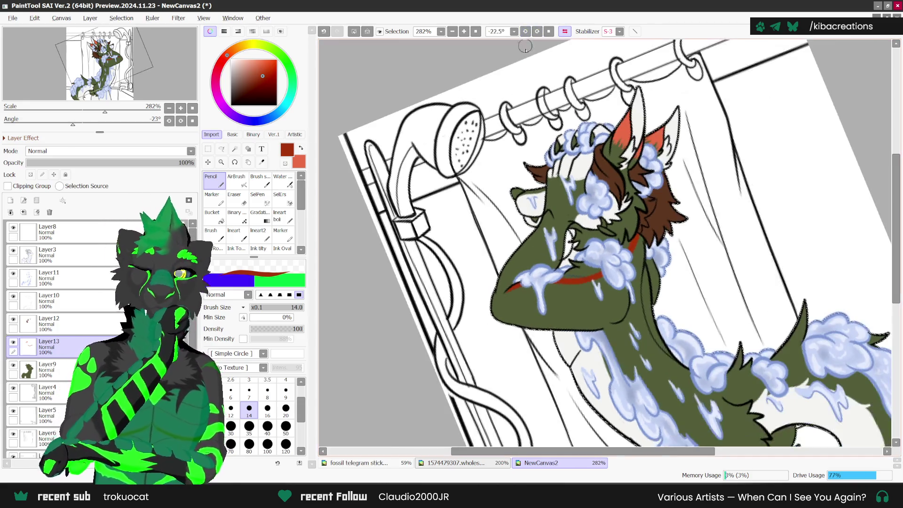
{"action": "scroll", "coordinate": [547, 193], "scroll_direction": "up", "scroll_amount": 1}
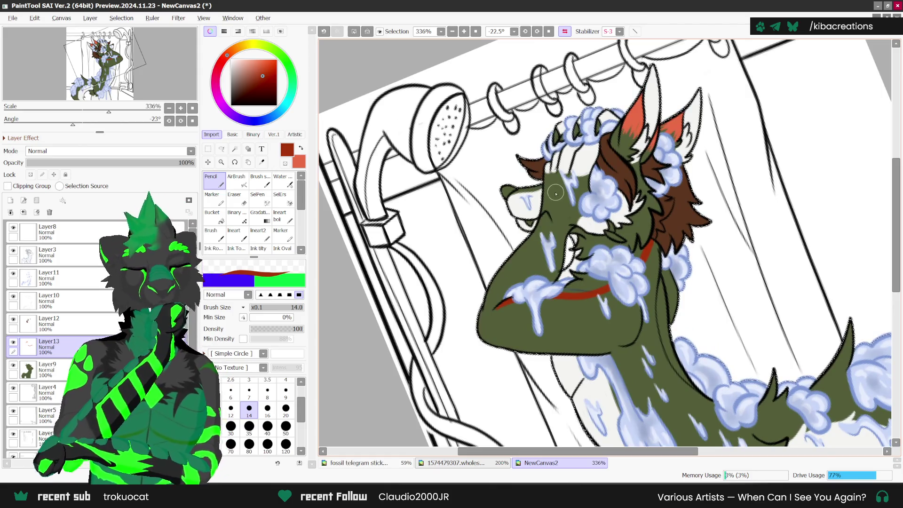
{"action": "scroll", "coordinate": [551, 199], "scroll_direction": "up", "scroll_amount": 1}
{"action": "mouse_move", "coordinate": [550, 186]}
{"action": "left_mouse_down"}
{"action": "mouse_move", "coordinate": [555, 219]}
{"action": "mouse_move", "coordinate": [548, 212]}
{"action": "mouse_move", "coordinate": [565, 211]}
{"action": "mouse_move", "coordinate": [559, 188]}
{"action": "mouse_move", "coordinate": [540, 216]}
{"action": "left_mouse_up"}
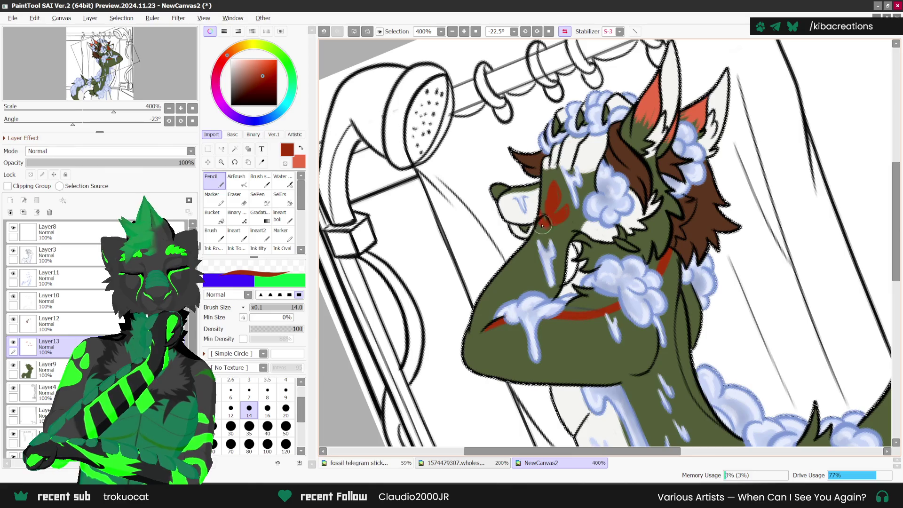
{"action": "left_click_drag", "start_coordinate": [553, 182], "coordinate": [546, 218]}
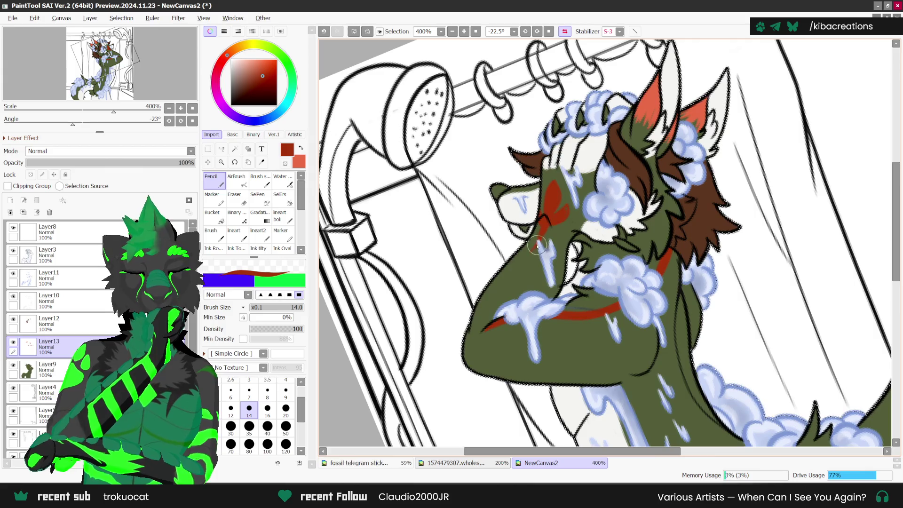
{"action": "key", "text": "ctrl+z"}
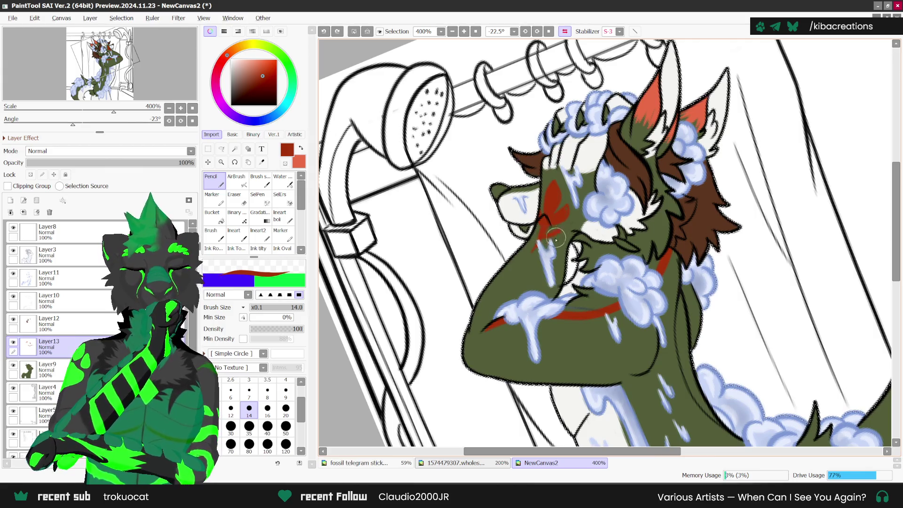
{"action": "left_click_drag", "start_coordinate": [555, 239], "coordinate": [539, 246]}
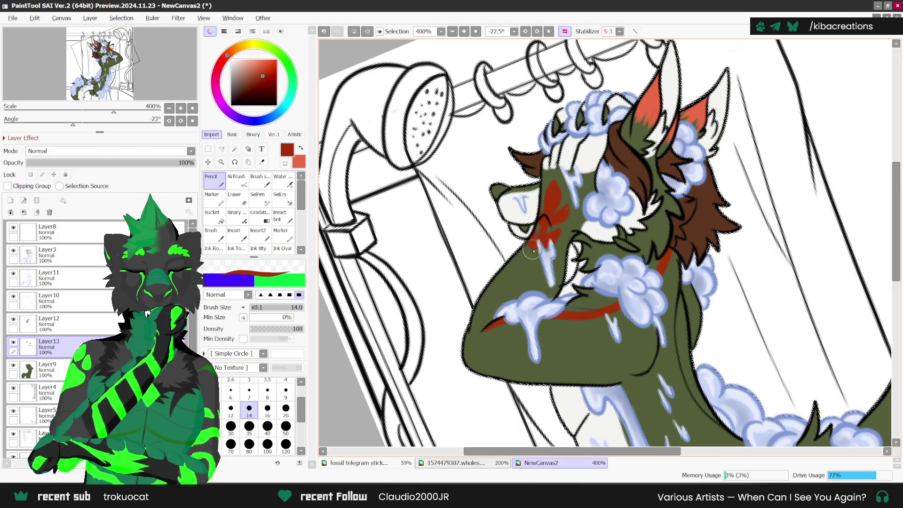
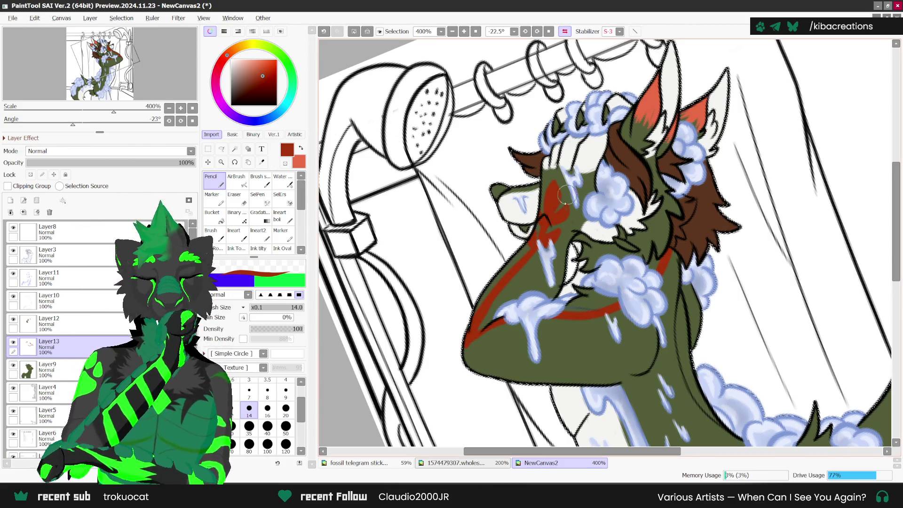
Lock the colouring layer's transparency and swap colours so light red is primary.
{"action": "scroll", "coordinate": [554, 237], "scroll_direction": "up", "scroll_amount": 1}
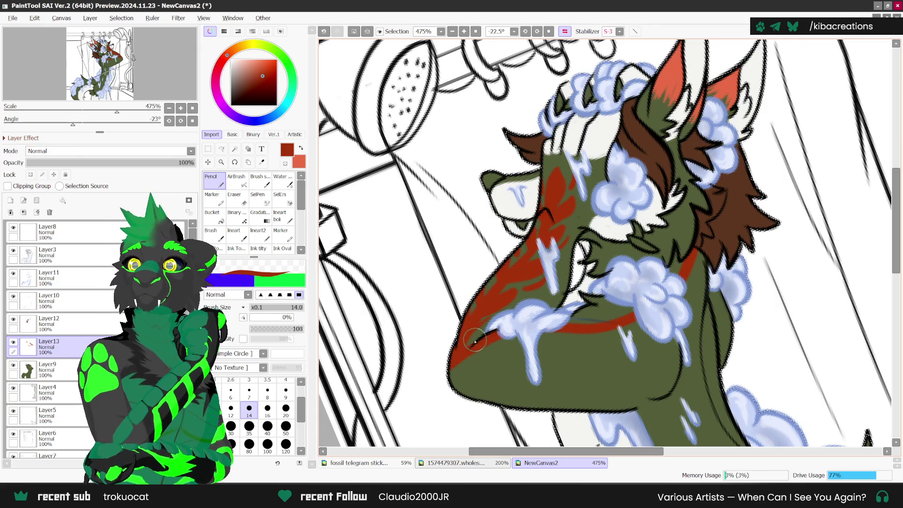
{"action": "scroll", "coordinate": [476, 339], "scroll_direction": "up", "scroll_amount": 1}
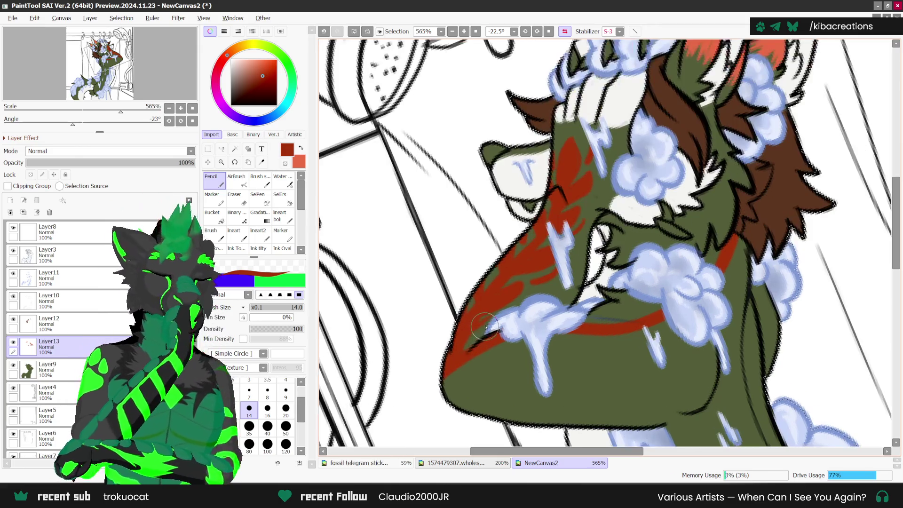
{"action": "scroll", "coordinate": [527, 248], "scroll_direction": "down", "scroll_amount": 1}
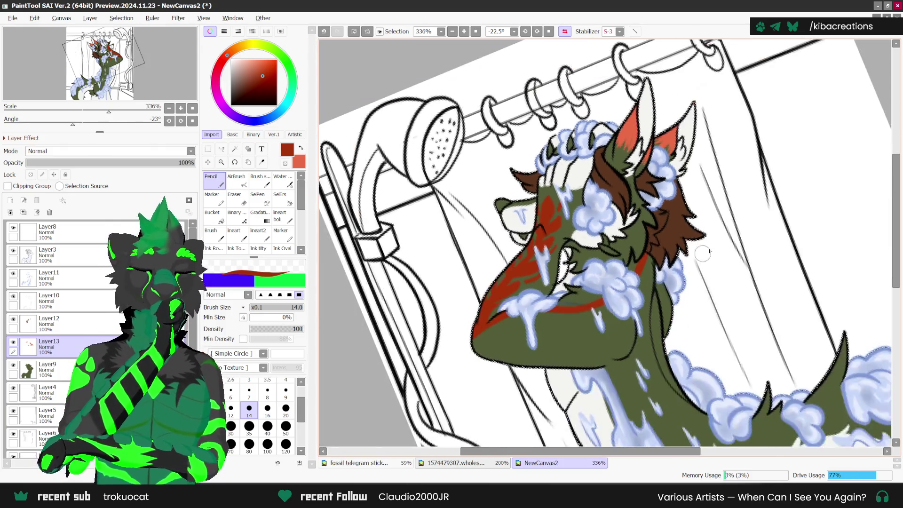
{"action": "scroll", "coordinate": [705, 251], "scroll_direction": "down", "scroll_amount": 1}
{"action": "scroll", "coordinate": [623, 267], "scroll_direction": "up", "scroll_amount": 1}
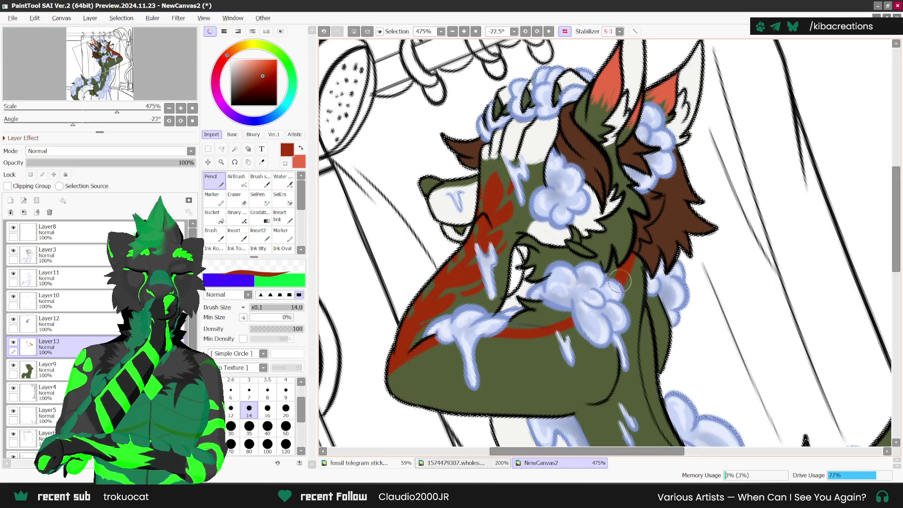
{"action": "scroll", "coordinate": [492, 350], "scroll_direction": "down", "scroll_amount": 1}
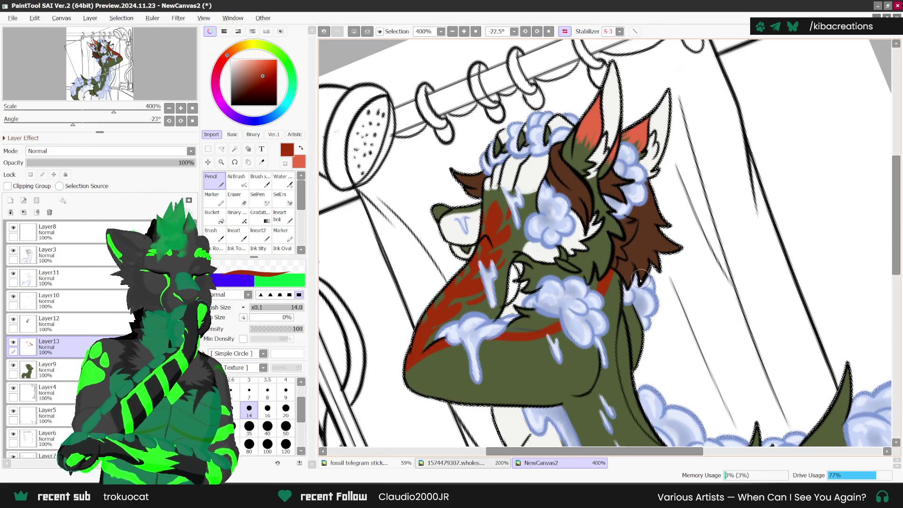
{"action": "scroll", "coordinate": [535, 358], "scroll_direction": "up", "scroll_amount": 1}
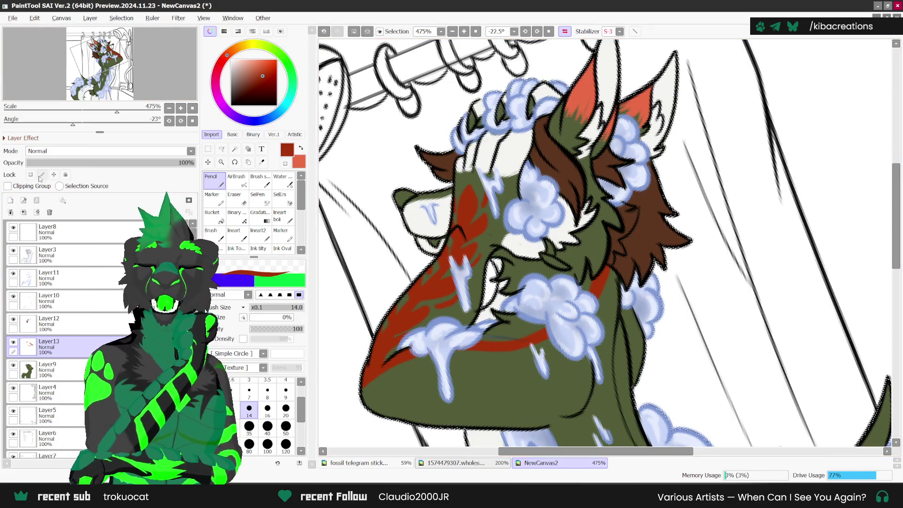
{"action": "left_click", "coordinate": [31, 174]}
{"action": "left_click", "coordinate": [303, 149]}
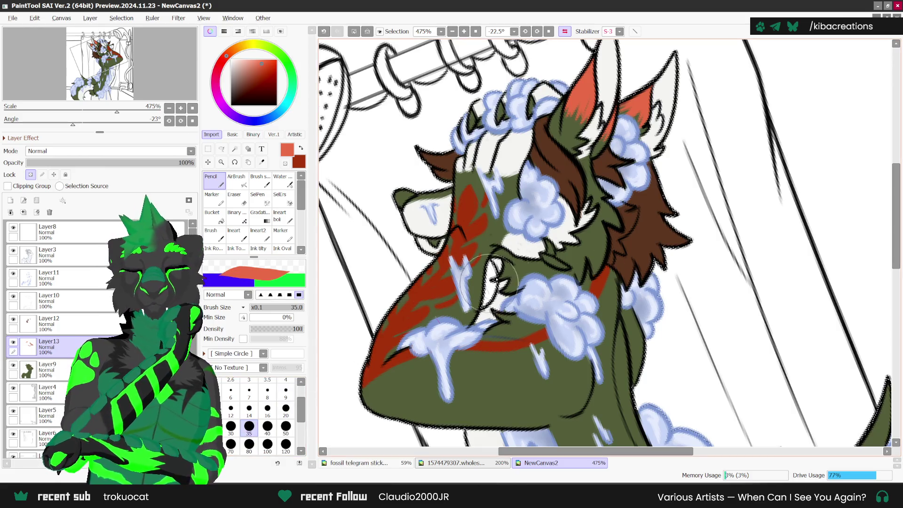
Undo a stray AirBrush stroke and paint light red over the cheek and muzzle with Pencil size 14.
{"action": "left_click", "coordinate": [236, 180]}
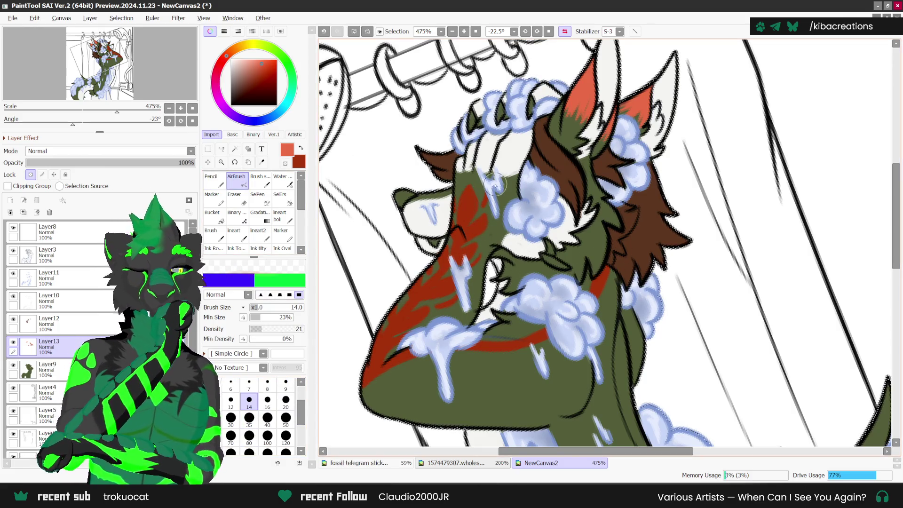
{"action": "left_click", "coordinate": [249, 436]}
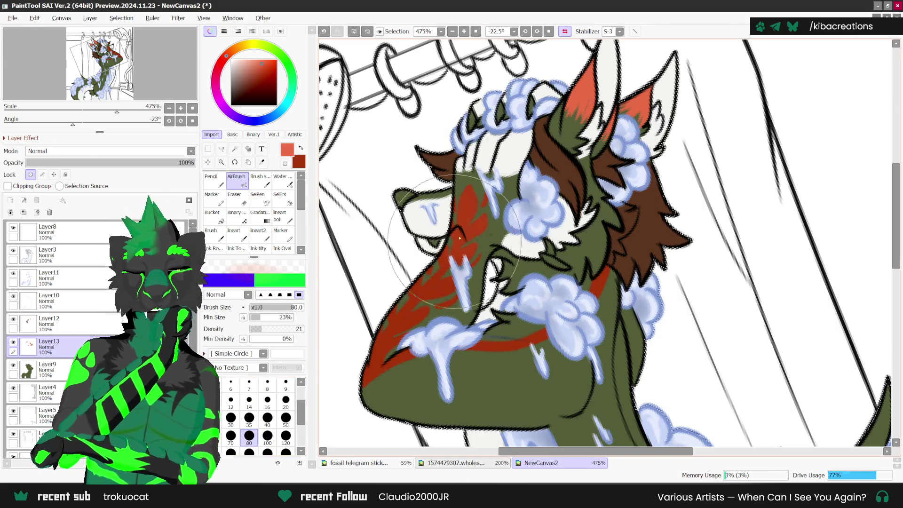
{"action": "key", "text": "ctrl+z"}
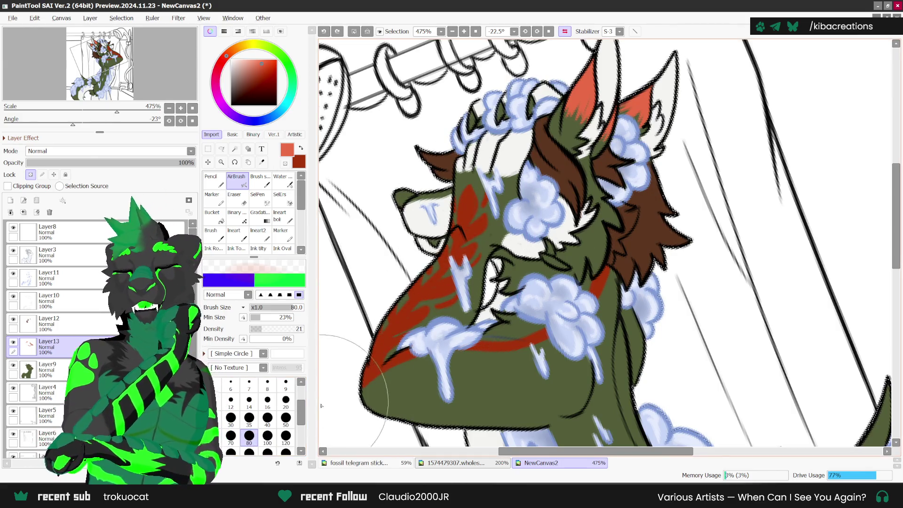
{"action": "left_click", "coordinate": [211, 180]}
{"action": "left_click_drag", "start_coordinate": [470, 226], "coordinate": [473, 188]}
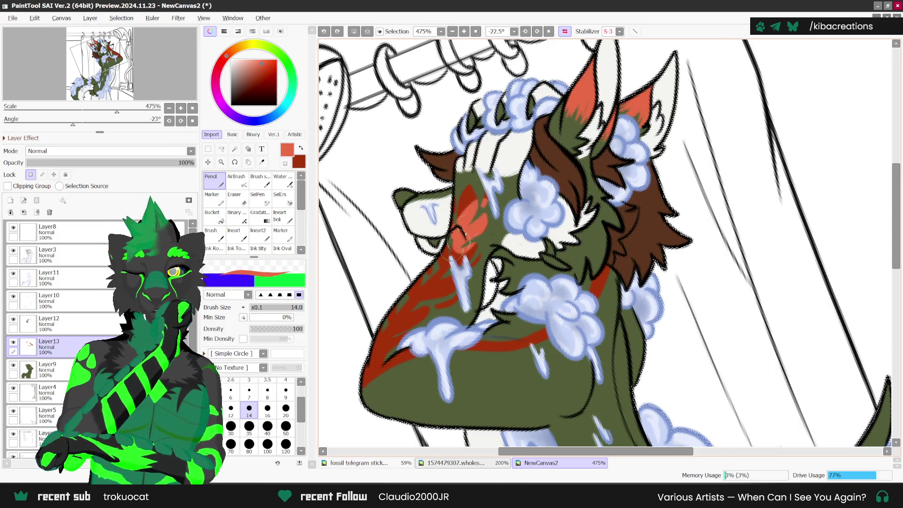
{"action": "left_click_drag", "start_coordinate": [446, 260], "coordinate": [395, 338]}
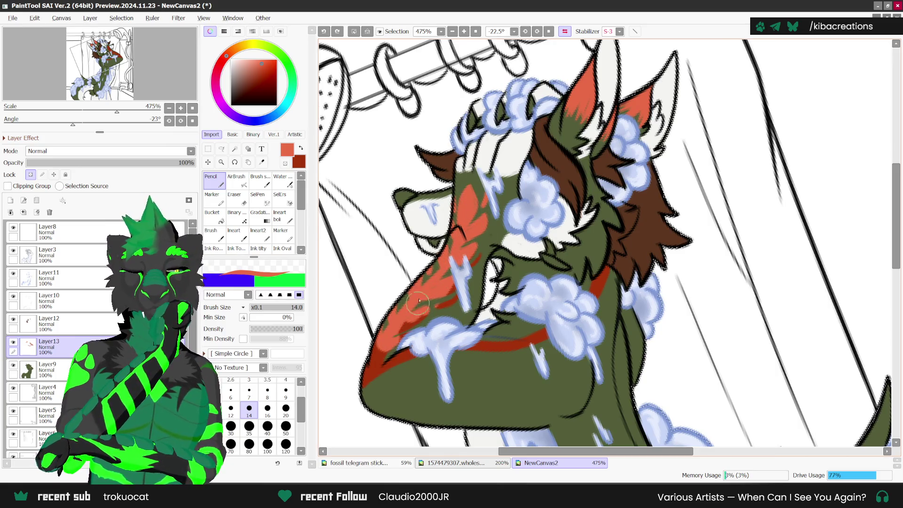
{"action": "left_click_drag", "start_coordinate": [478, 265], "coordinate": [397, 324]}
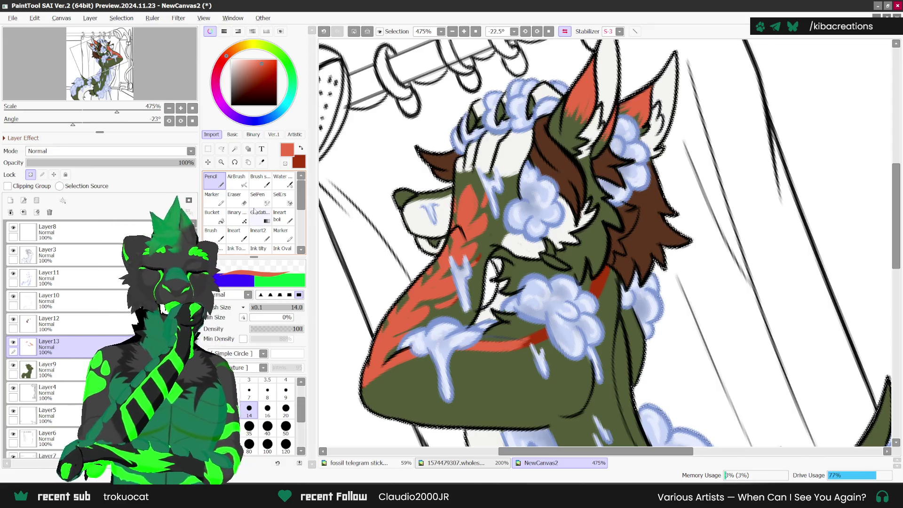
Try the Blur tool at size 14, then return to the standard brush set's Pencil.
{"action": "left_click", "coordinate": [260, 197]}
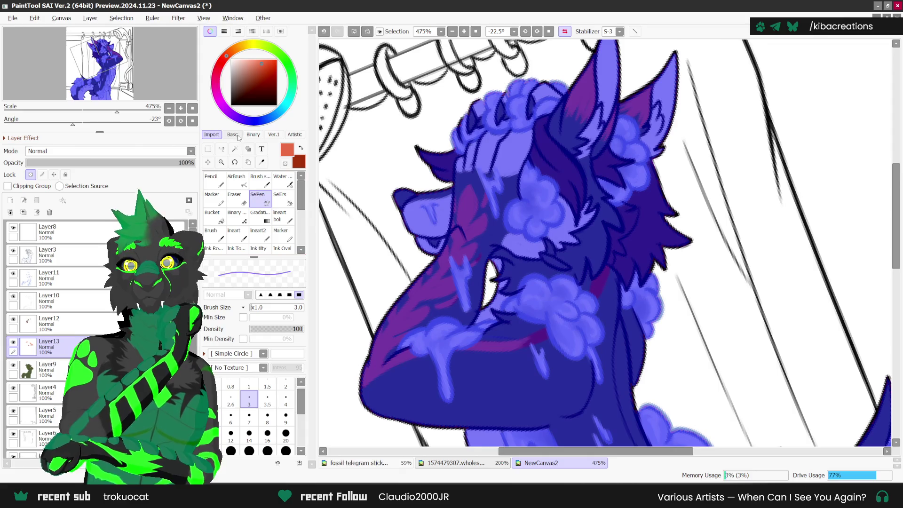
{"action": "left_click", "coordinate": [237, 136]}
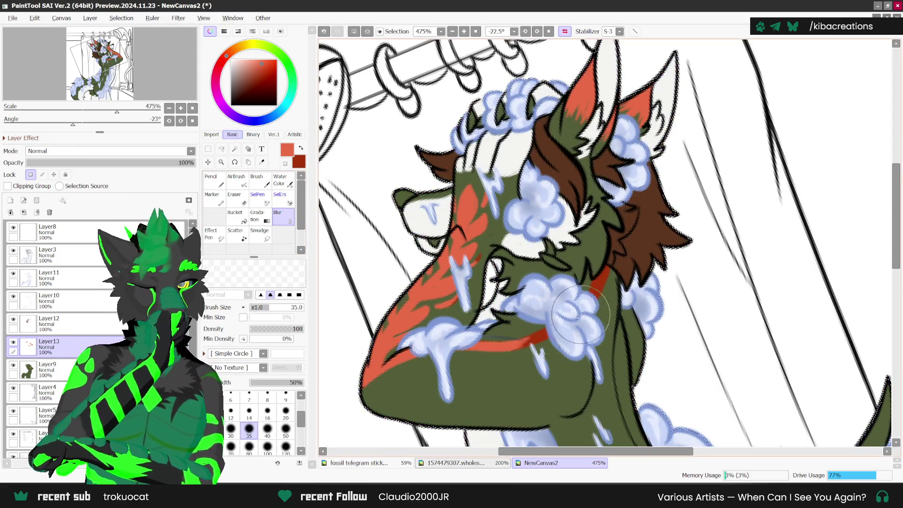
{"action": "left_click", "coordinate": [249, 412]}
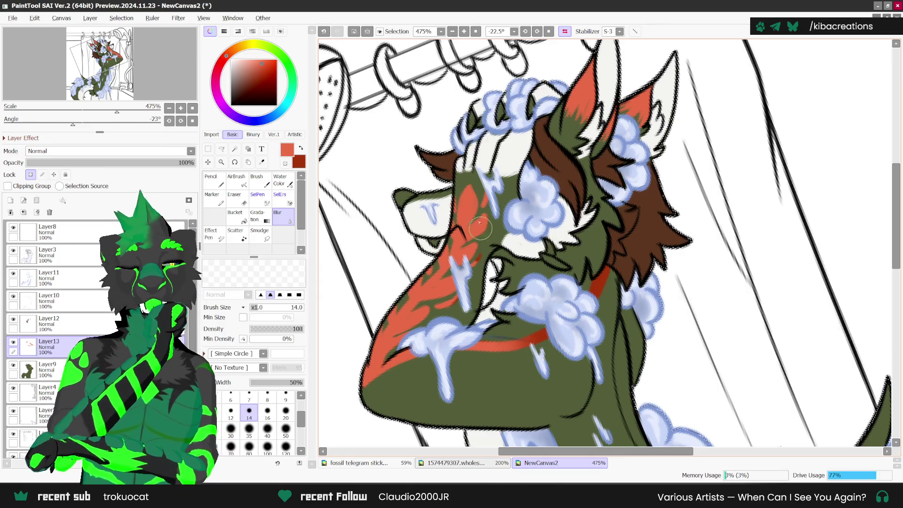
{"action": "left_click", "coordinate": [211, 135]}
{"action": "left_click", "coordinate": [212, 180]}
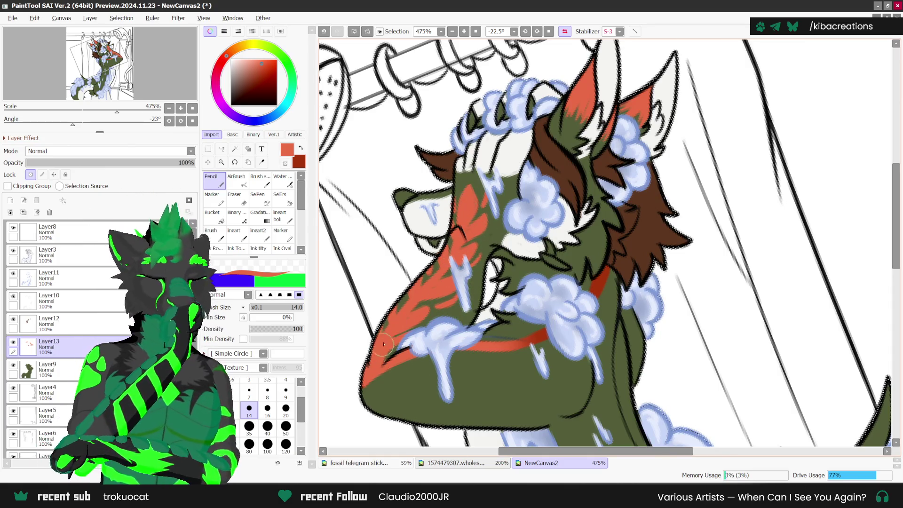
{"action": "scroll", "coordinate": [526, 272], "scroll_direction": "down", "scroll_amount": 1}
{"action": "scroll", "coordinate": [526, 272], "scroll_direction": "down", "scroll_amount": 1}
{"action": "scroll", "coordinate": [541, 273], "scroll_direction": "down", "scroll_amount": 1}
{"action": "scroll", "coordinate": [571, 275], "scroll_direction": "down", "scroll_amount": 1}
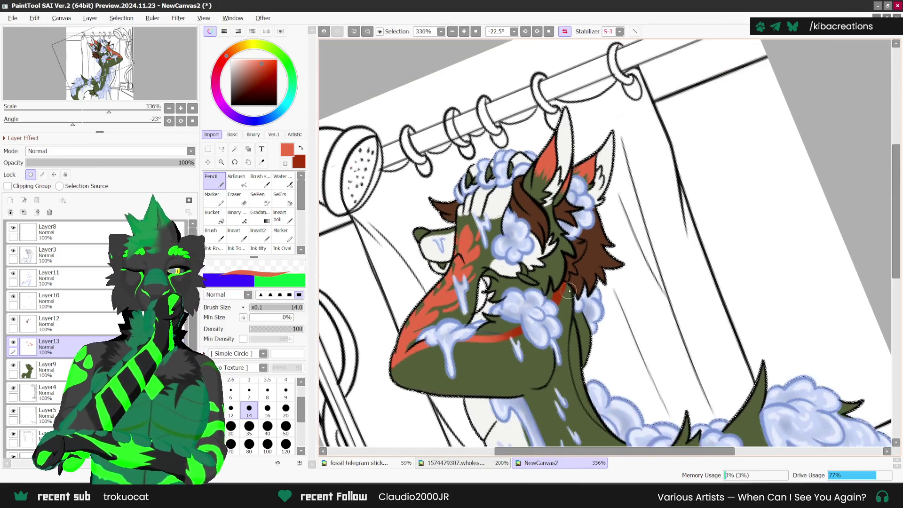
Sample the peach swatch from the reference sheet and airbrush it over the red muzzle marking.
{"action": "key", "text": "ctrl+Tab"}
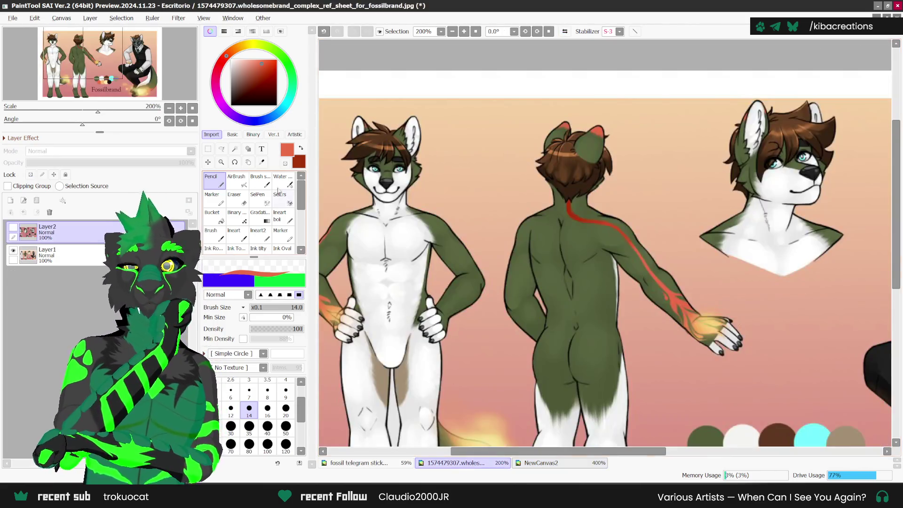
{"action": "scroll", "coordinate": [550, 207], "scroll_direction": "down", "scroll_amount": 1}
{"action": "left_click", "coordinate": [692, 388]}
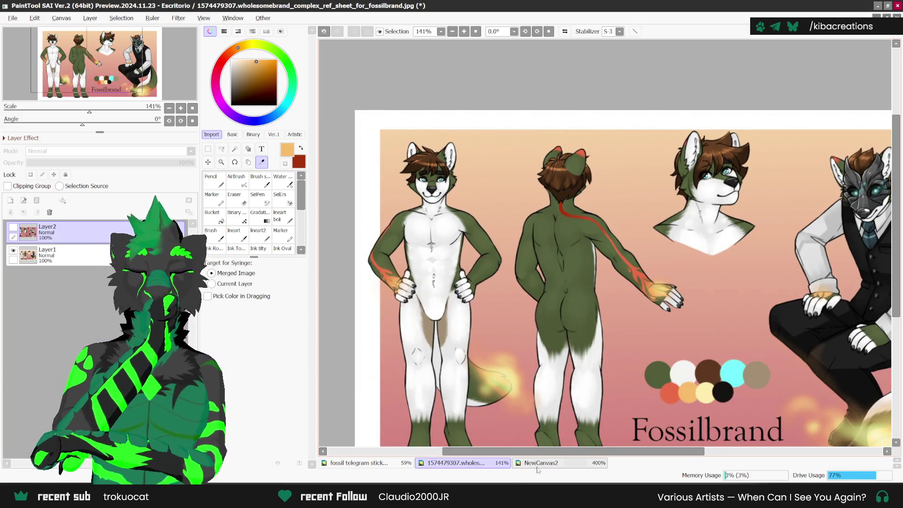
{"action": "key", "text": "ctrl+Tab"}
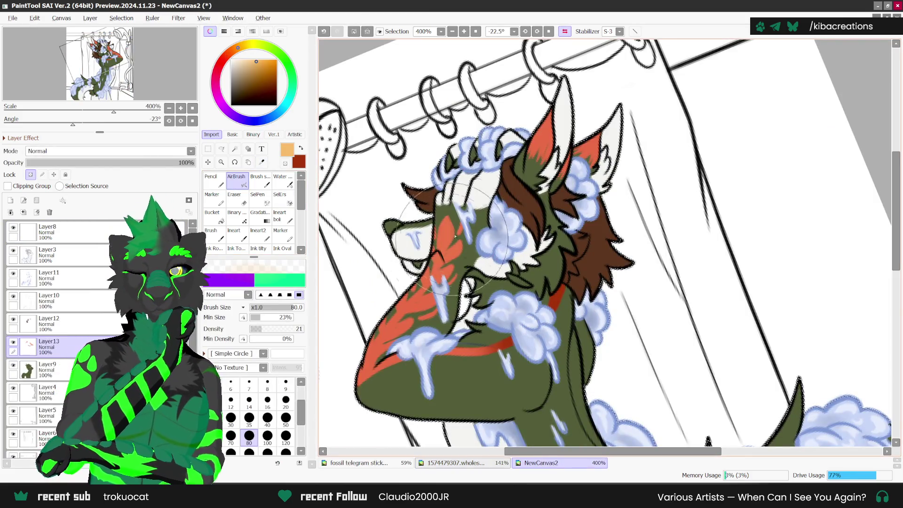
{"action": "left_click_drag", "start_coordinate": [452, 226], "coordinate": [449, 256]}
{"action": "left_click_drag", "start_coordinate": [386, 292], "coordinate": [416, 305]}
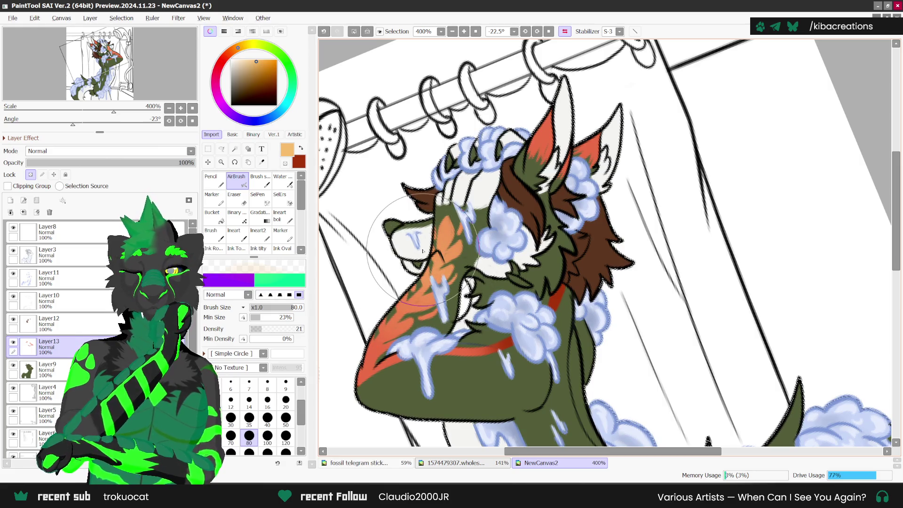
{"action": "key", "text": "n"}
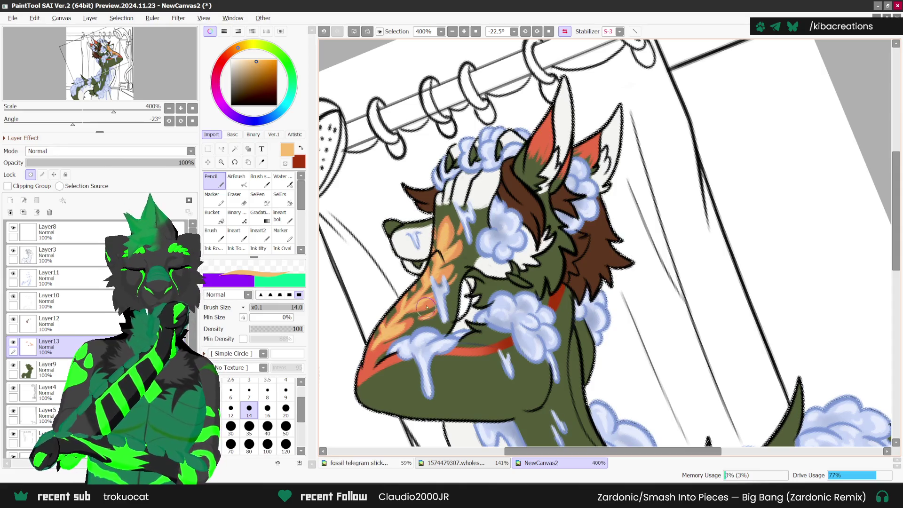
{"action": "left_click_drag", "start_coordinate": [433, 304], "coordinate": [324, 197]}
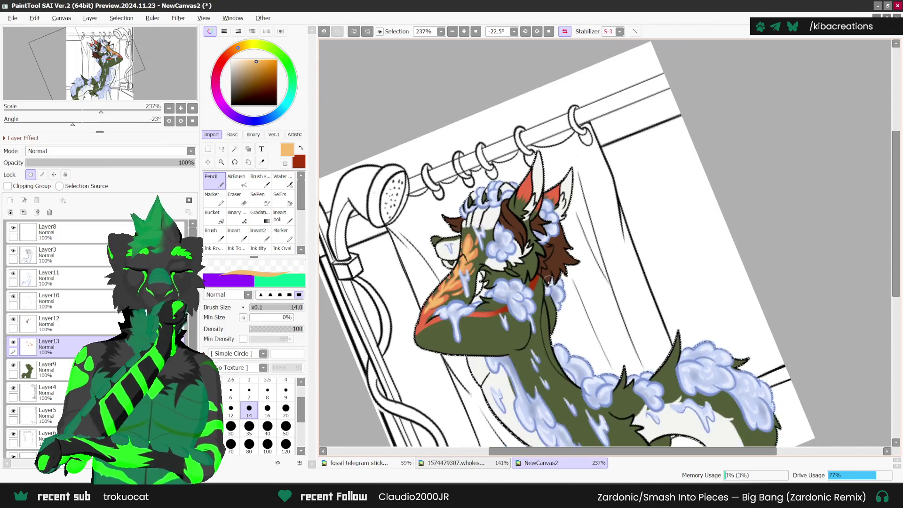
Reset the canvas view to upright and unmirrored, and sample the drawing's red for the Pencil.
{"action": "scroll", "coordinate": [432, 296], "scroll_direction": "up", "scroll_amount": 1}
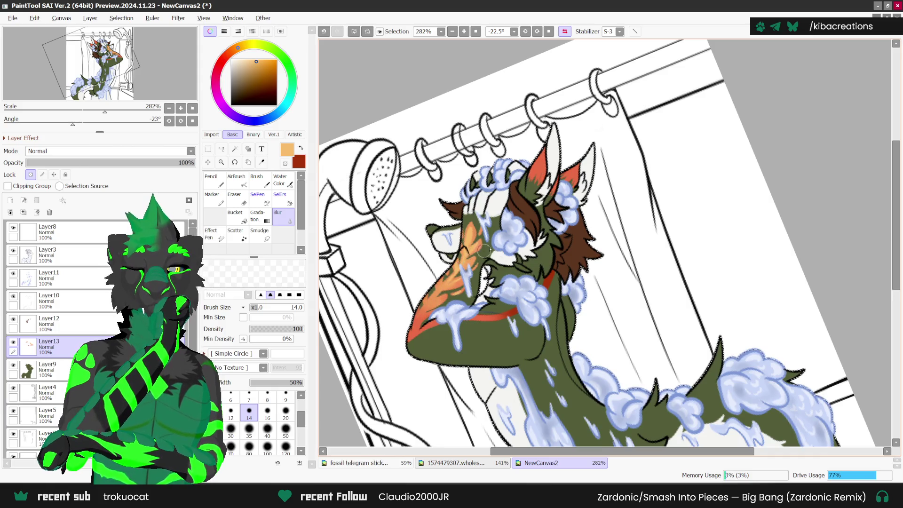
{"action": "scroll", "coordinate": [485, 250], "scroll_direction": "down", "scroll_amount": 3}
{"action": "scroll", "coordinate": [578, 301], "scroll_direction": "up", "scroll_amount": 2}
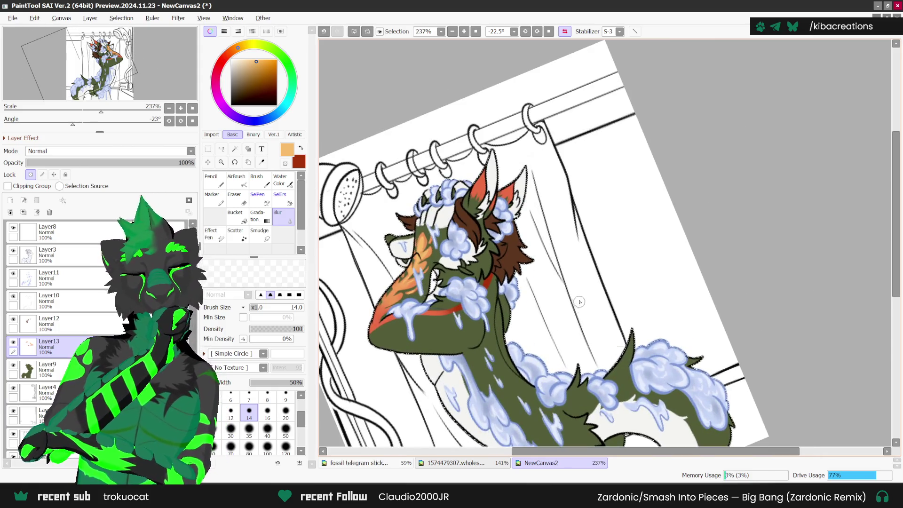
{"action": "scroll", "coordinate": [578, 302], "scroll_direction": "down", "scroll_amount": 1}
{"action": "key", "text": "h"}
{"action": "key", "text": "Delete"}
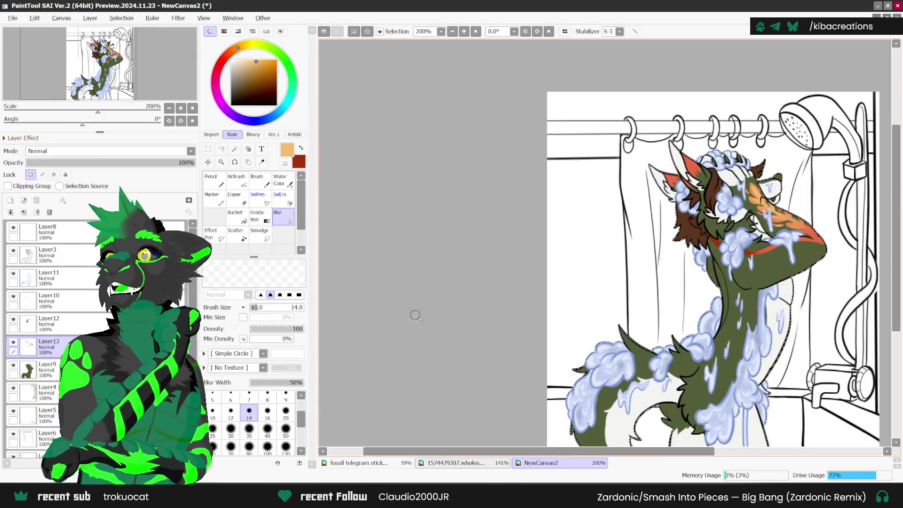
{"action": "left_click_drag", "start_coordinate": [415, 315], "coordinate": [206, 315]}
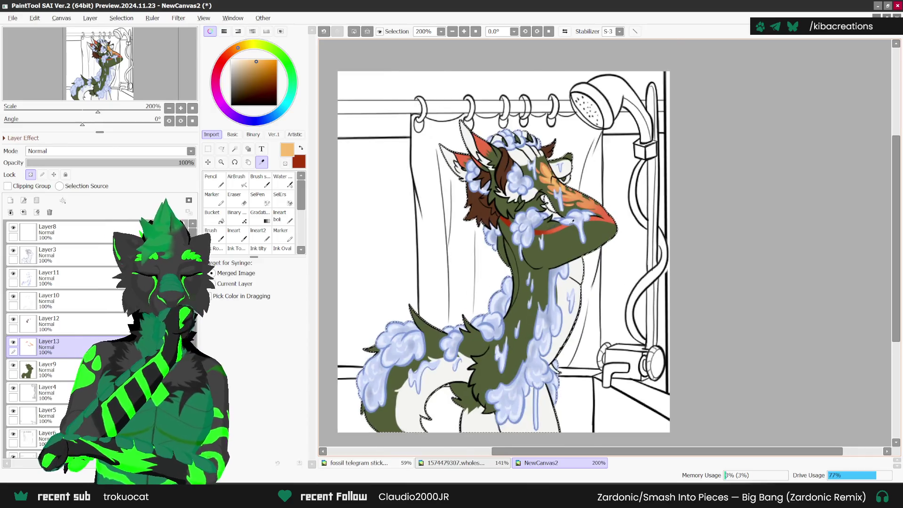
{"action": "scroll", "coordinate": [503, 249], "scroll_direction": "up", "scroll_amount": 1}
{"action": "left_click", "coordinate": [559, 226]}
{"action": "scroll", "coordinate": [503, 250], "scroll_direction": "down", "scroll_amount": 2}
{"action": "left_click", "coordinate": [213, 180]}
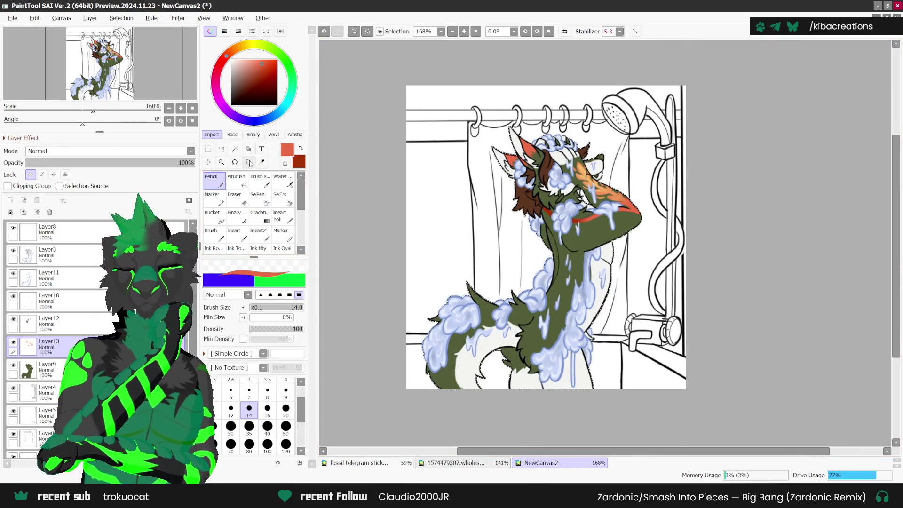
Paint red-orange markings along the lower tail and leg, comparing against the reference sheet.
{"action": "scroll", "coordinate": [441, 380], "scroll_direction": "up", "scroll_amount": 1}
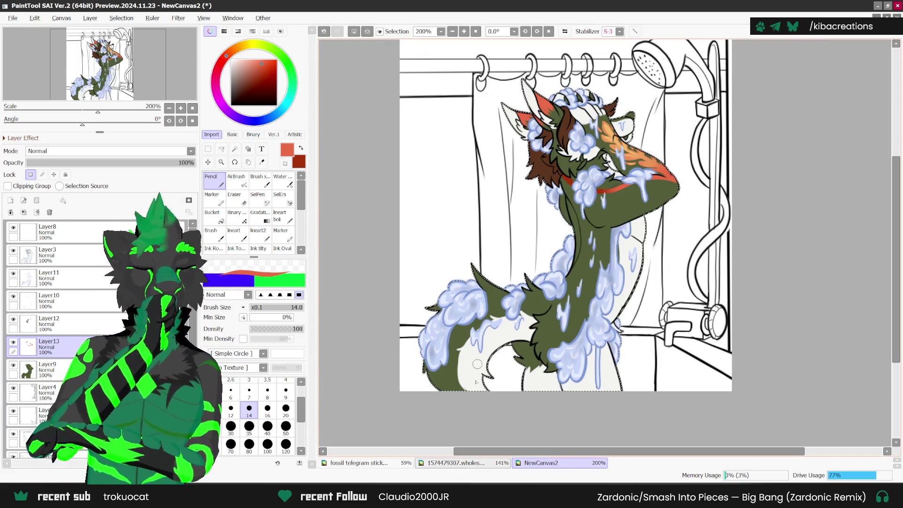
{"action": "left_click", "coordinate": [453, 463]}
{"action": "scroll", "coordinate": [606, 244], "scroll_direction": "down", "scroll_amount": 2}
{"action": "scroll", "coordinate": [750, 394], "scroll_direction": "up", "scroll_amount": 2}
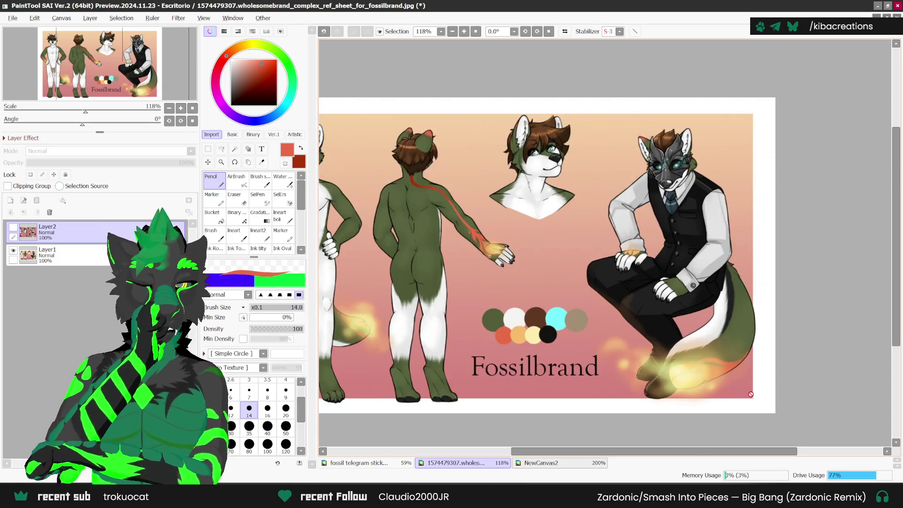
{"action": "scroll", "coordinate": [751, 394], "scroll_direction": "up", "scroll_amount": 1}
{"action": "left_click", "coordinate": [541, 463]}
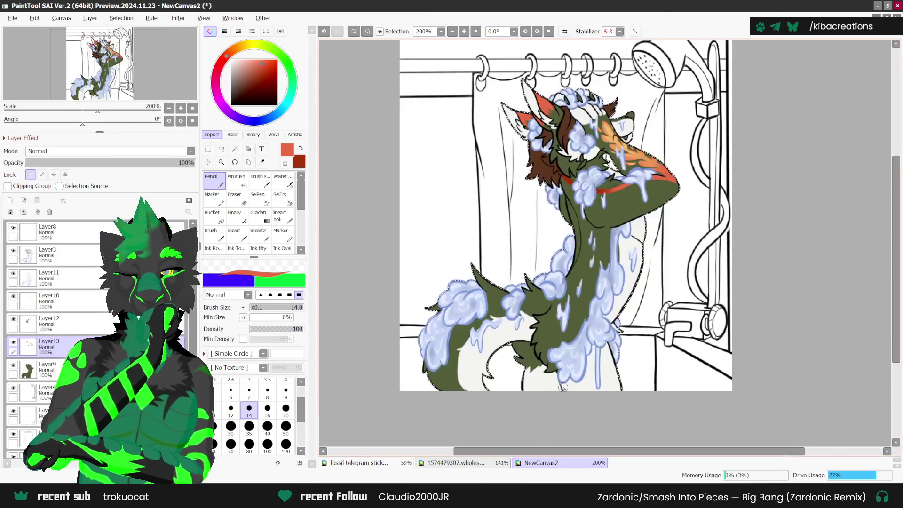
{"action": "scroll", "coordinate": [440, 381], "scroll_direction": "up", "scroll_amount": 1}
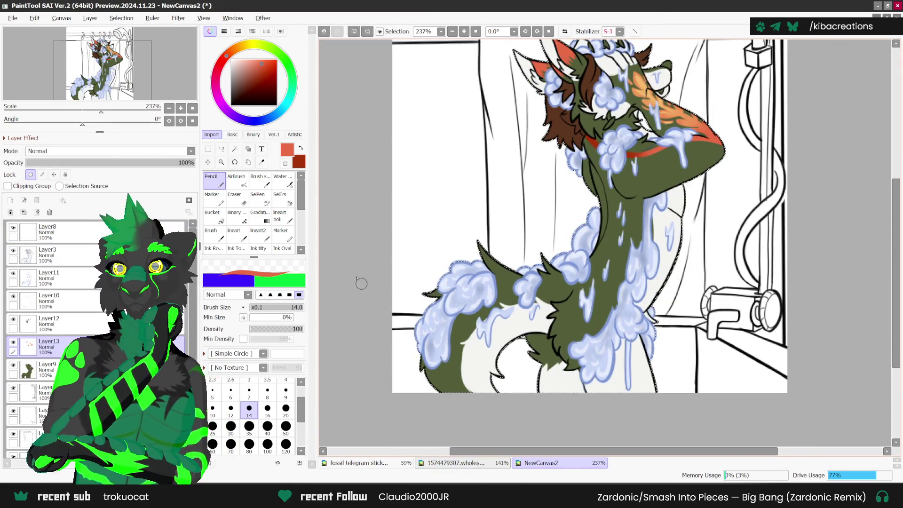
{"action": "left_click_drag", "start_coordinate": [432, 371], "coordinate": [447, 395]}
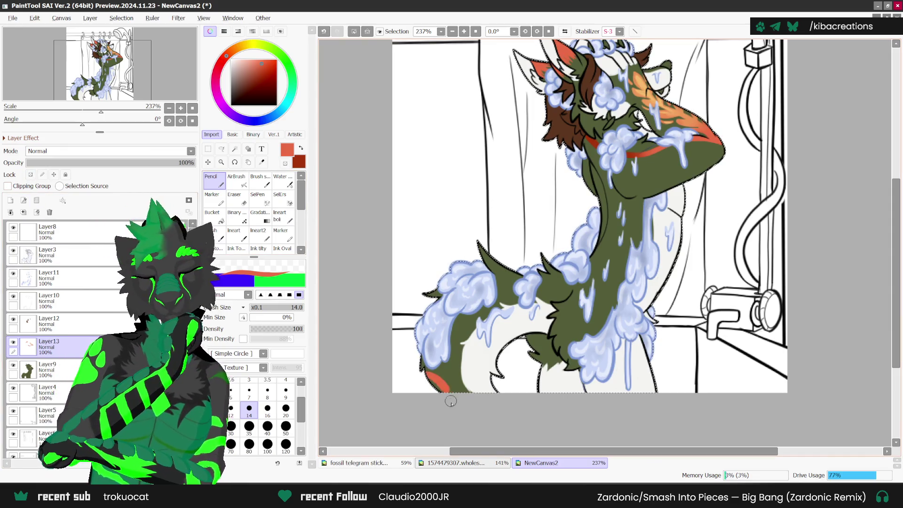
{"action": "left_click_drag", "start_coordinate": [422, 348], "coordinate": [430, 365]}
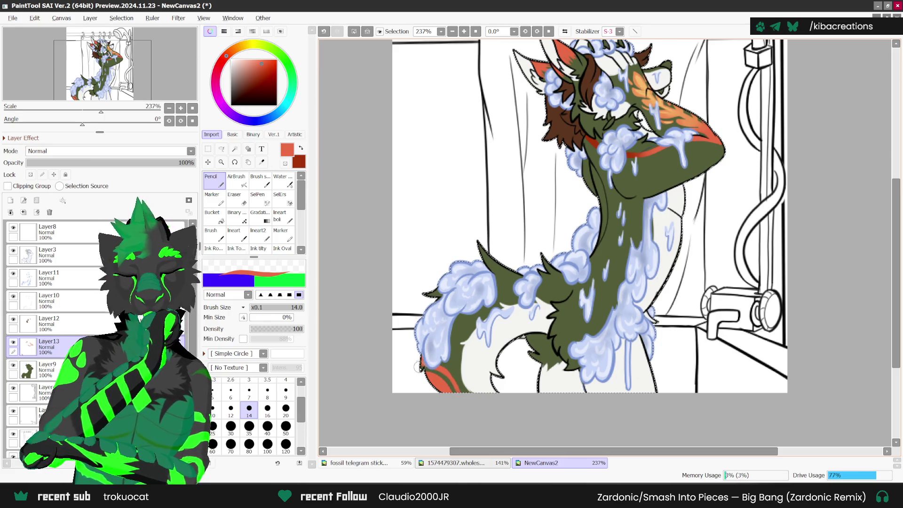
{"action": "left_click", "coordinate": [488, 462]}
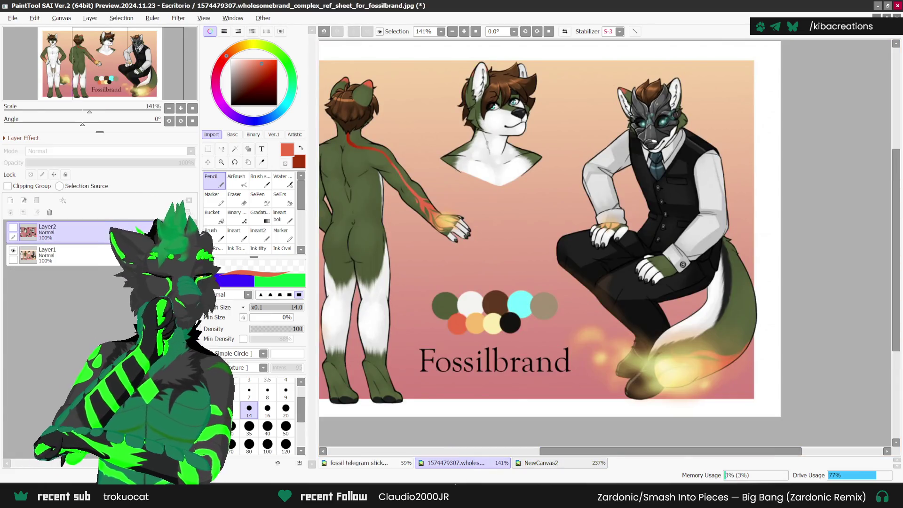
{"action": "left_click", "coordinate": [541, 462]}
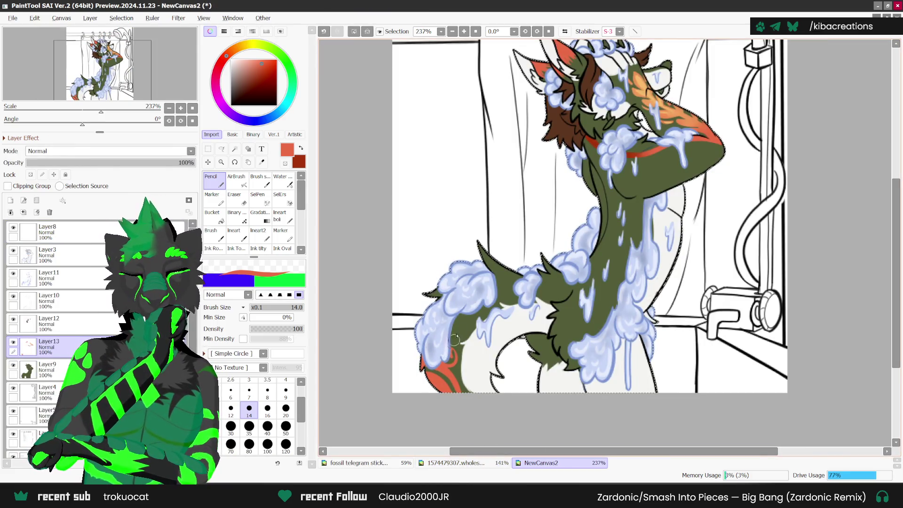
{"action": "key", "text": "ctrl+z"}
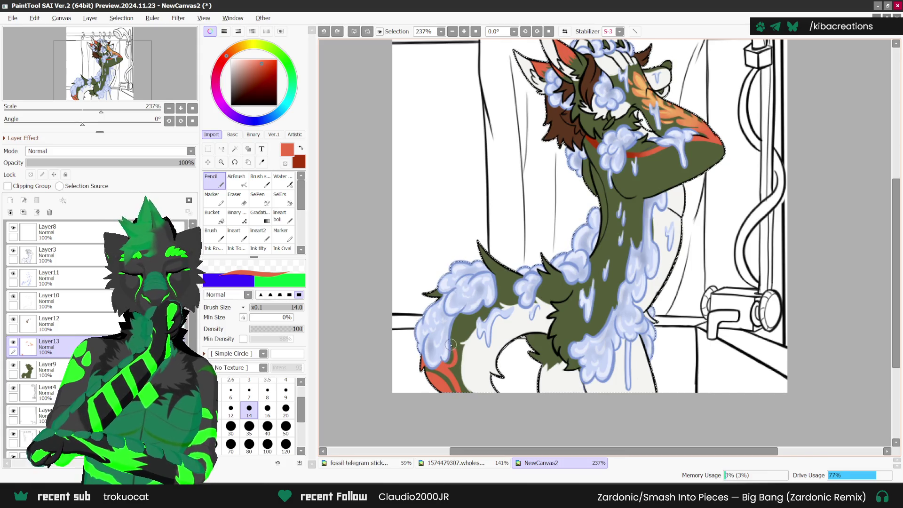
{"action": "key", "text": "ctrl+y"}
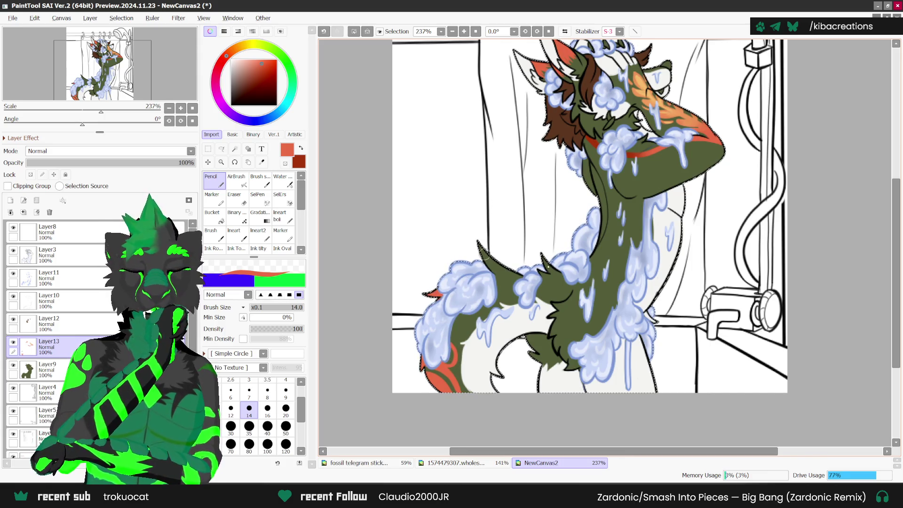
Paint a red stripe along the arm, undoing a stray stroke and checking the reference markings.
{"action": "scroll", "coordinate": [555, 282], "scroll_direction": "up", "scroll_amount": 1}
{"action": "mouse_move", "coordinate": [558, 282]}
{"action": "left_mouse_down"}
{"action": "mouse_move", "coordinate": [565, 281]}
{"action": "mouse_move", "coordinate": [541, 274]}
{"action": "left_mouse_up"}
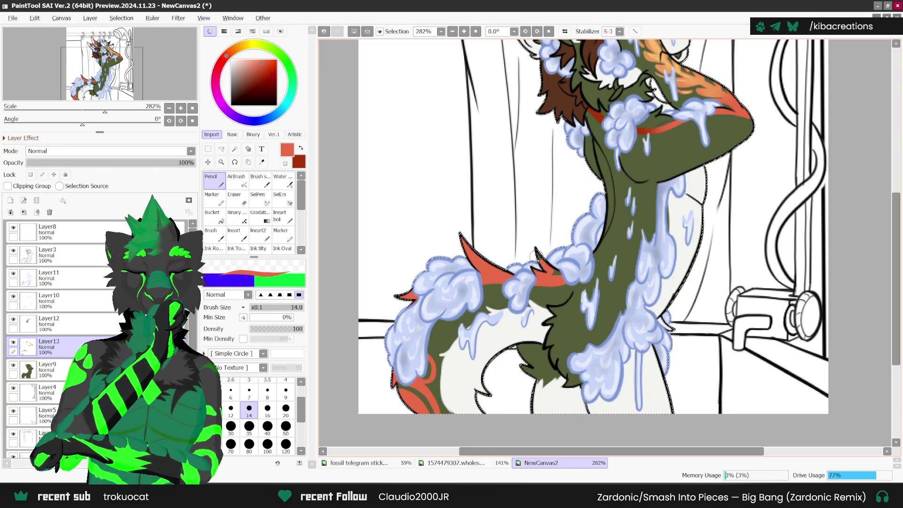
{"action": "key", "text": "ctrl+z"}
{"action": "key", "text": "ctrl+z"}
{"action": "key", "text": "ctrl+z"}
{"action": "key", "text": "ctrl+z"}
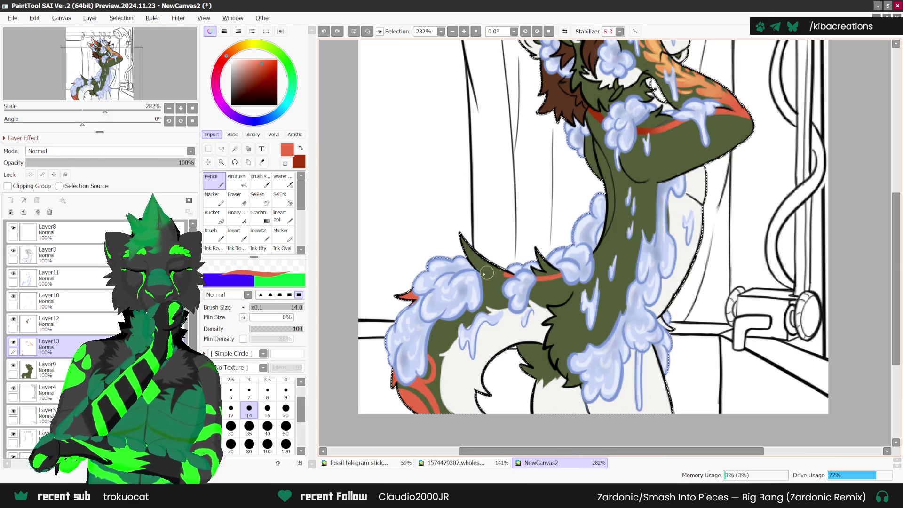
{"action": "left_click_drag", "start_coordinate": [486, 273], "coordinate": [557, 271]}
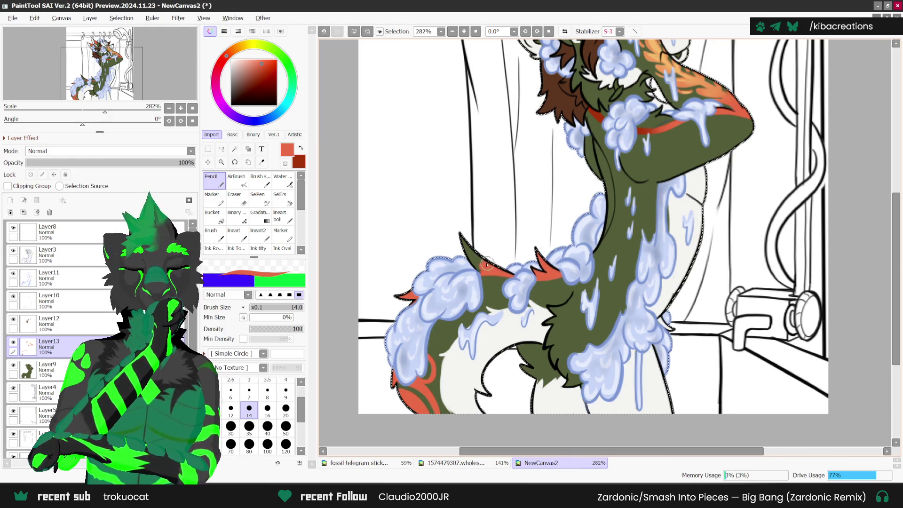
{"action": "left_click", "coordinate": [447, 463]}
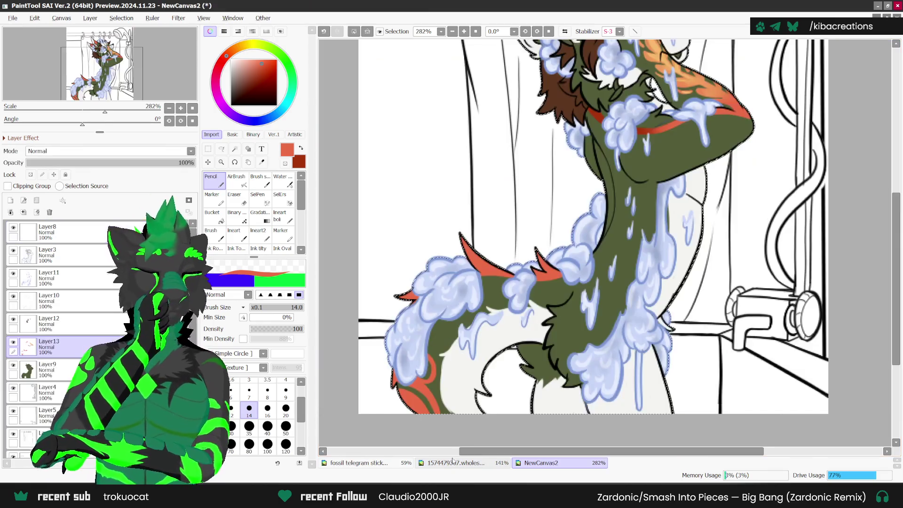
{"action": "left_click", "coordinate": [541, 462]}
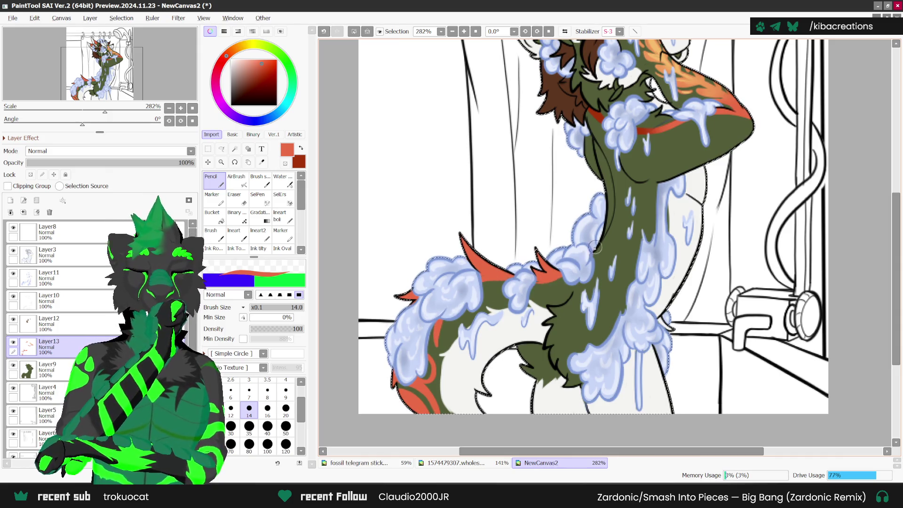
{"action": "left_click", "coordinate": [463, 463]}
{"action": "left_click", "coordinate": [540, 463]}
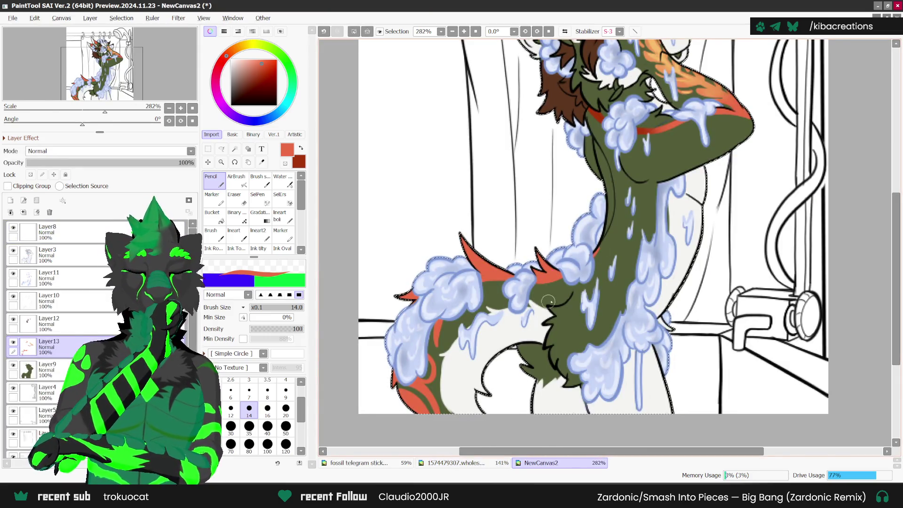
{"action": "scroll", "coordinate": [531, 312], "scroll_direction": "down", "scroll_amount": 1}
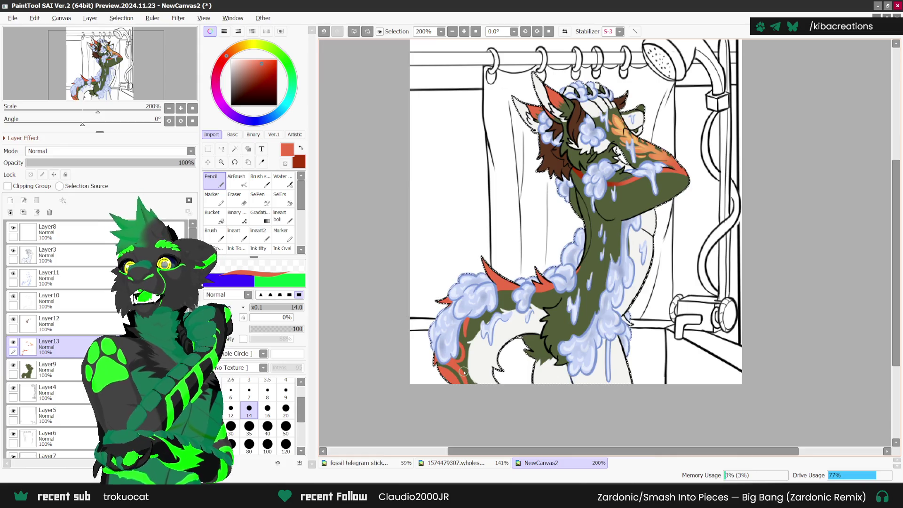
{"action": "scroll", "coordinate": [466, 334], "scroll_direction": "up", "scroll_amount": 1}
{"action": "scroll", "coordinate": [465, 334], "scroll_direction": "up", "scroll_amount": 1}
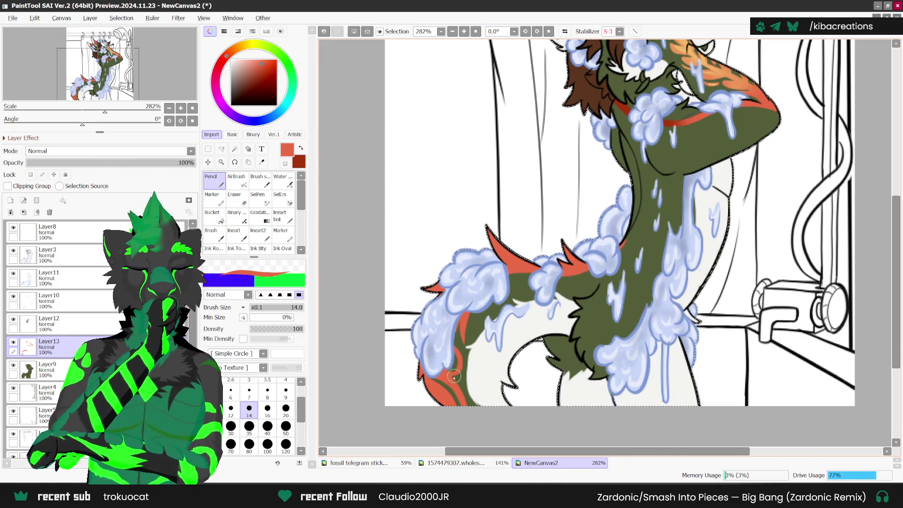
{"action": "scroll", "coordinate": [597, 268], "scroll_direction": "down", "scroll_amount": 1}
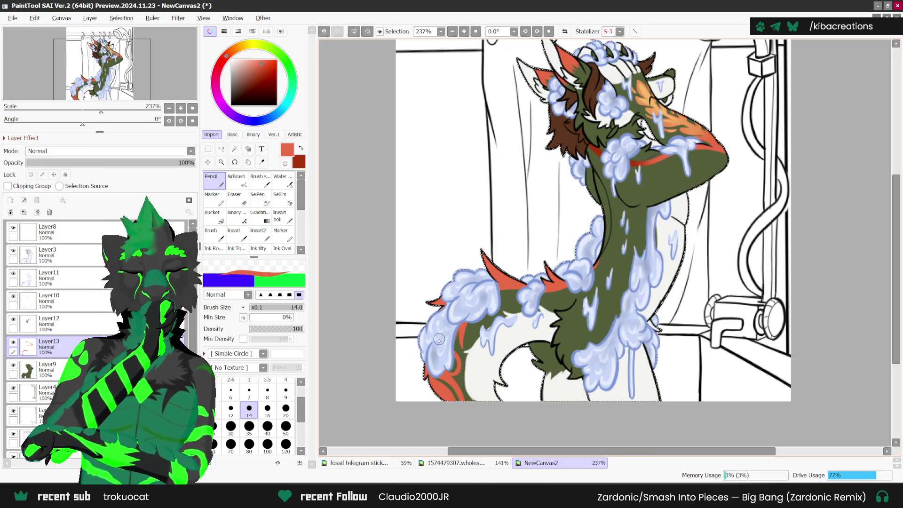
{"action": "scroll", "coordinate": [505, 289], "scroll_direction": "down", "scroll_amount": 1}
{"action": "scroll", "coordinate": [527, 293], "scroll_direction": "down", "scroll_amount": 1}
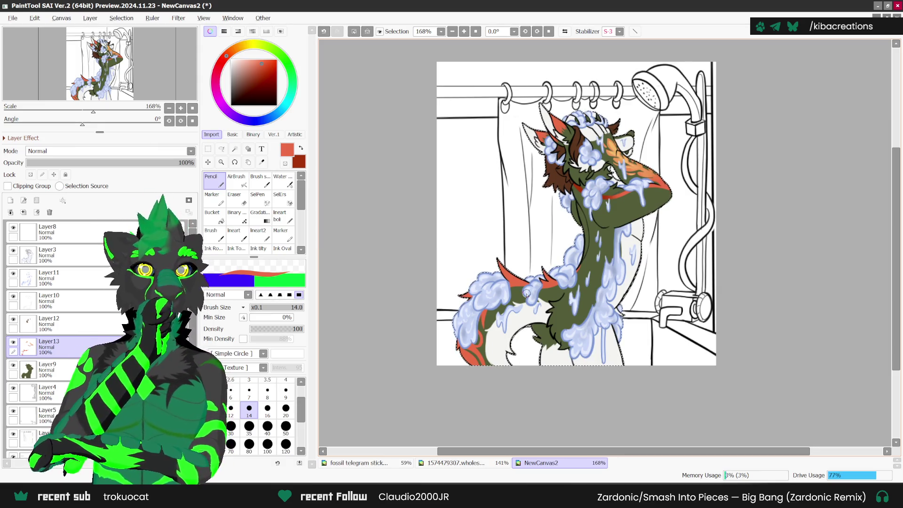
{"action": "key", "text": "alt"}
Sample peach from the reference palette, lock transparency and airbrush soft shading on the tail.
{"action": "left_click", "coordinate": [437, 462]}
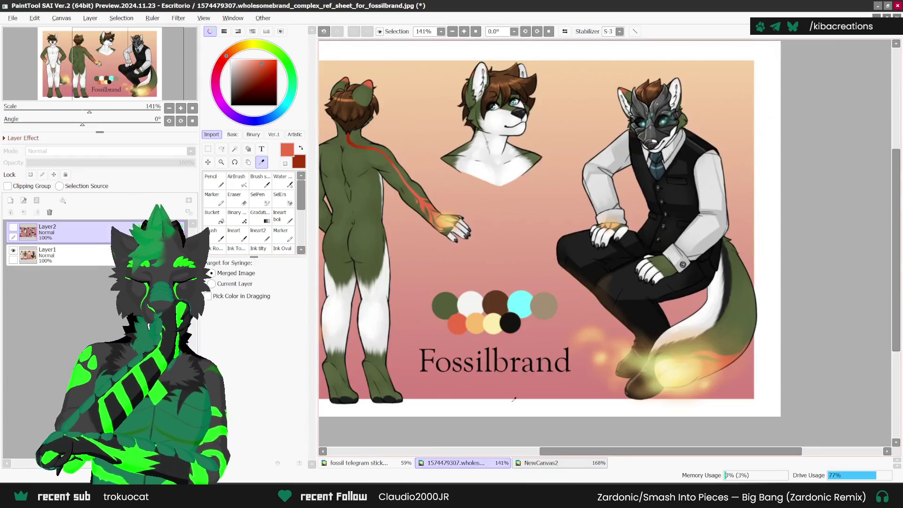
{"action": "left_click", "coordinate": [566, 333]}
{"action": "left_click", "coordinate": [545, 462]}
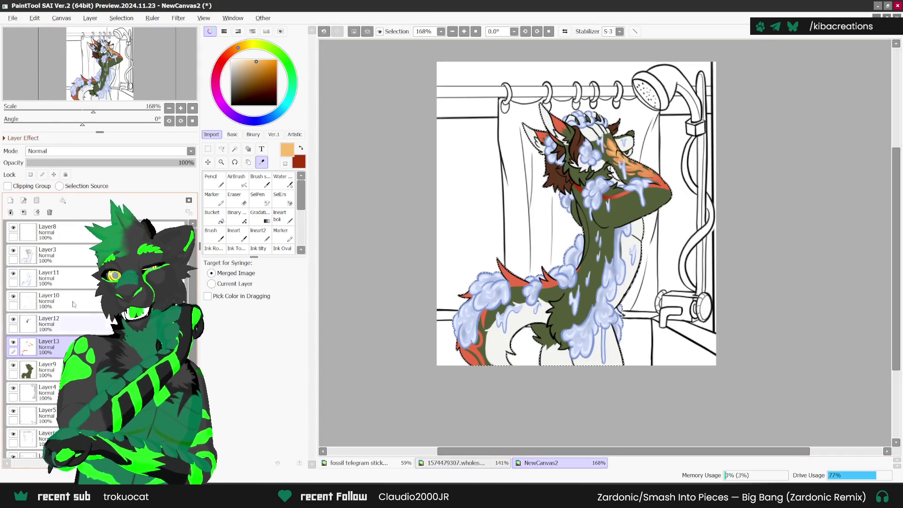
{"action": "left_click", "coordinate": [30, 175]}
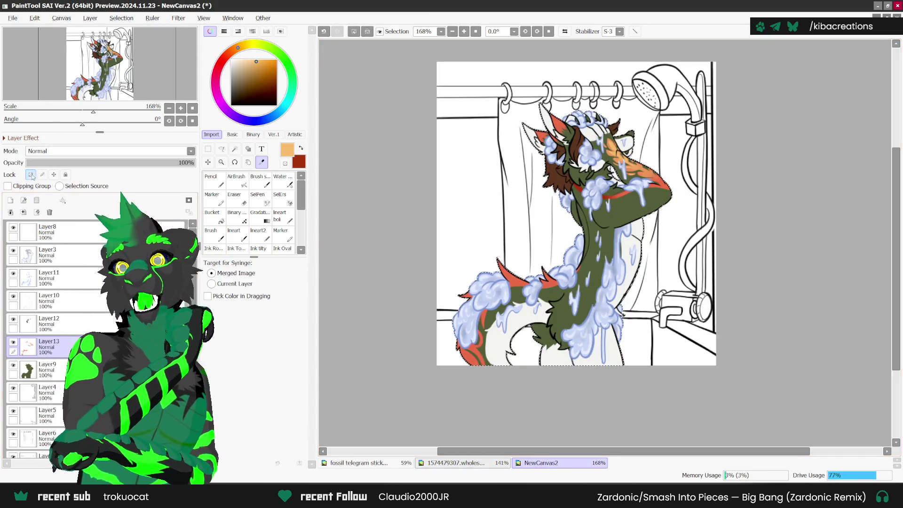
{"action": "left_click", "coordinate": [236, 181]}
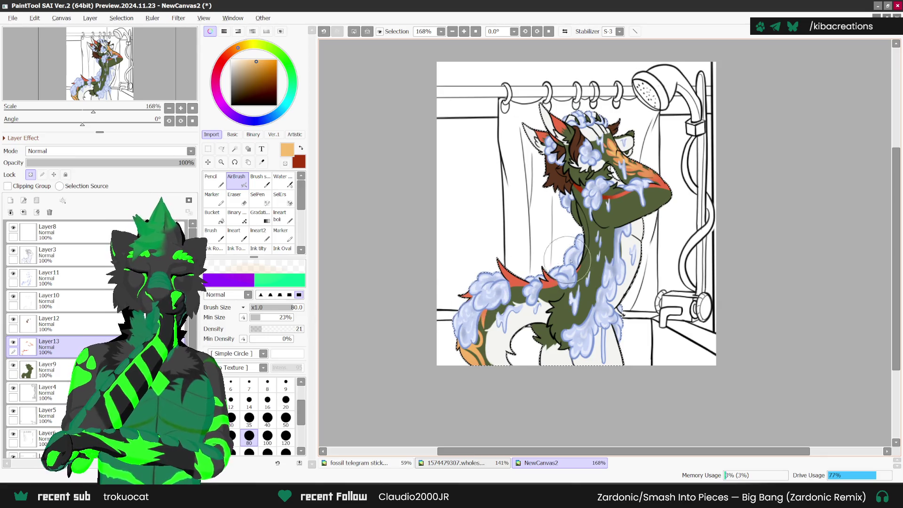
{"action": "scroll", "coordinate": [705, 226], "scroll_direction": "up", "scroll_amount": 1}
{"action": "scroll", "coordinate": [700, 227], "scroll_direction": "up", "scroll_amount": 2}
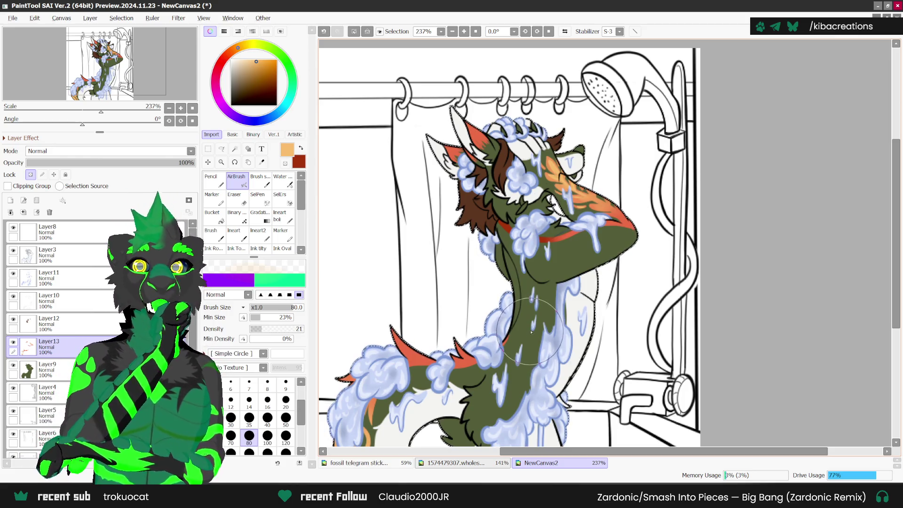
{"action": "scroll", "coordinate": [602, 282], "scroll_direction": "down", "scroll_amount": 1}
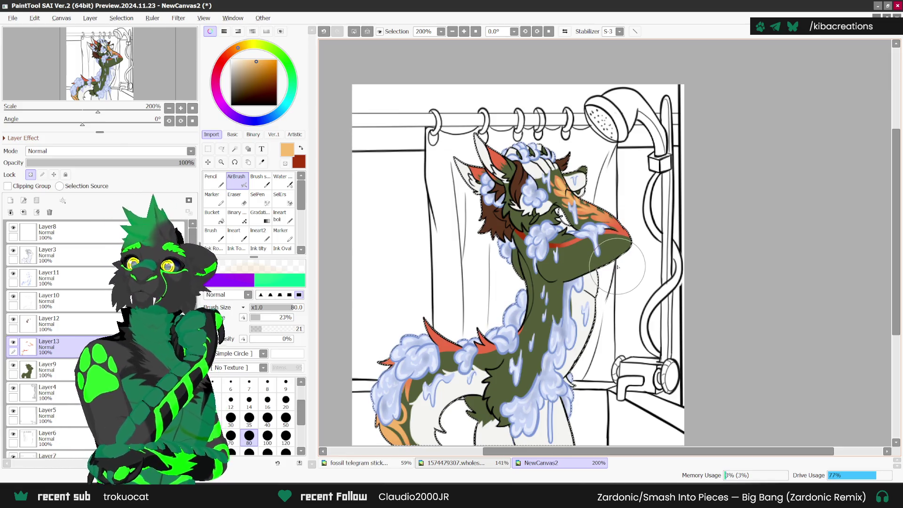
{"action": "scroll", "coordinate": [625, 261], "scroll_direction": "down", "scroll_amount": 1}
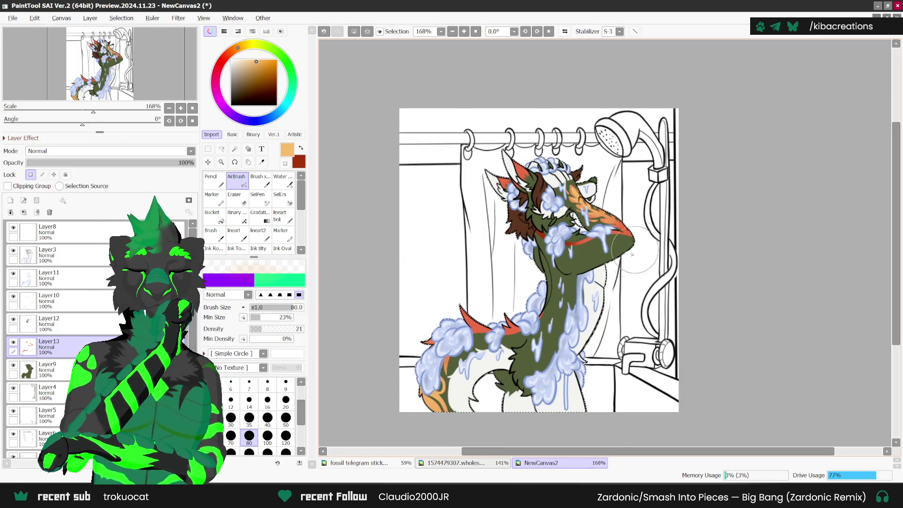
{"action": "scroll", "coordinate": [632, 254], "scroll_direction": "up", "scroll_amount": 1}
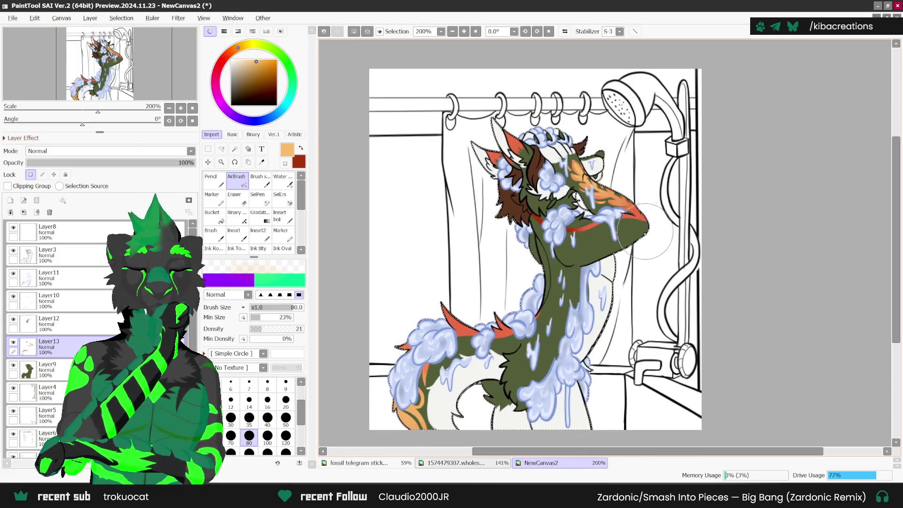
Sample black from the Fossilbrand reference palette as the active colour.
{"action": "left_click", "coordinate": [459, 463]}
{"action": "left_click", "coordinate": [261, 162]}
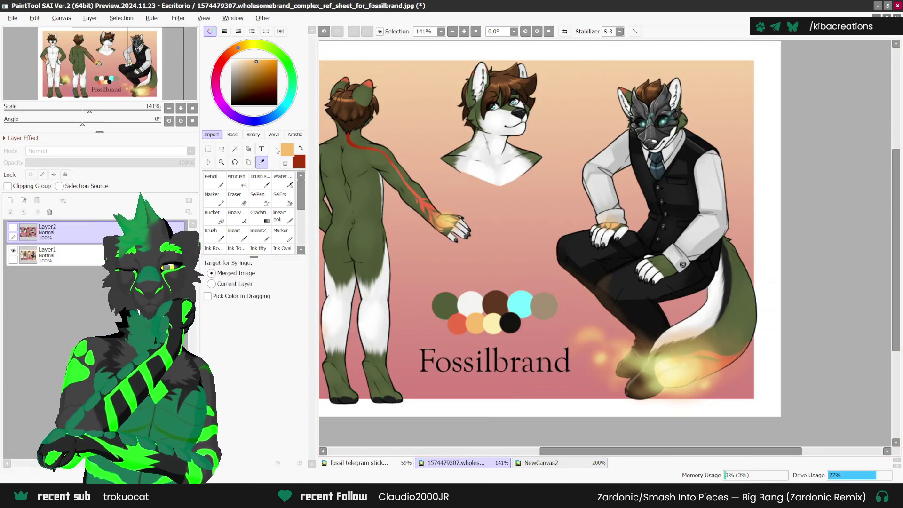
{"action": "left_click", "coordinate": [511, 321]}
{"action": "left_click", "coordinate": [545, 463]}
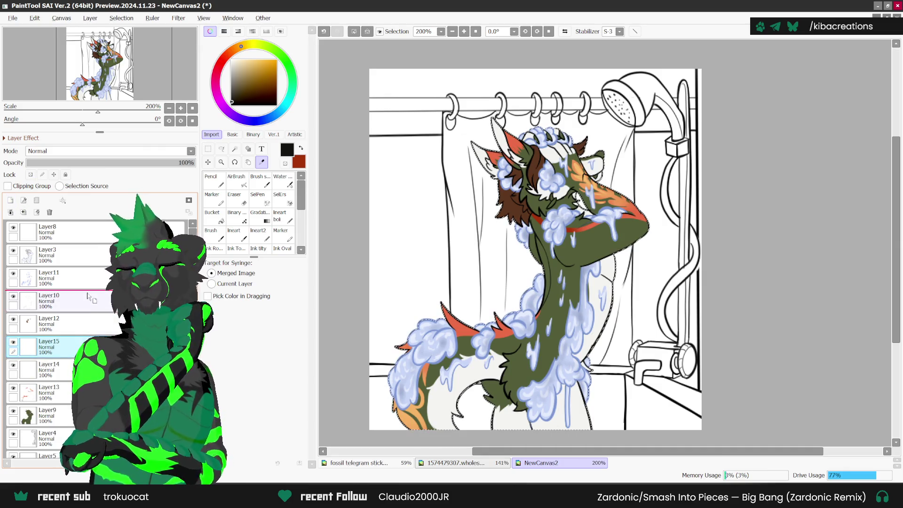
Move Layer15 up to sit just below Layer11 and return to the Pencil.
{"action": "left_click_drag", "start_coordinate": [47, 346], "coordinate": [47, 301]}
{"action": "left_click", "coordinate": [220, 185]}
{"action": "scroll", "coordinate": [502, 350], "scroll_direction": "up", "scroll_amount": 3}
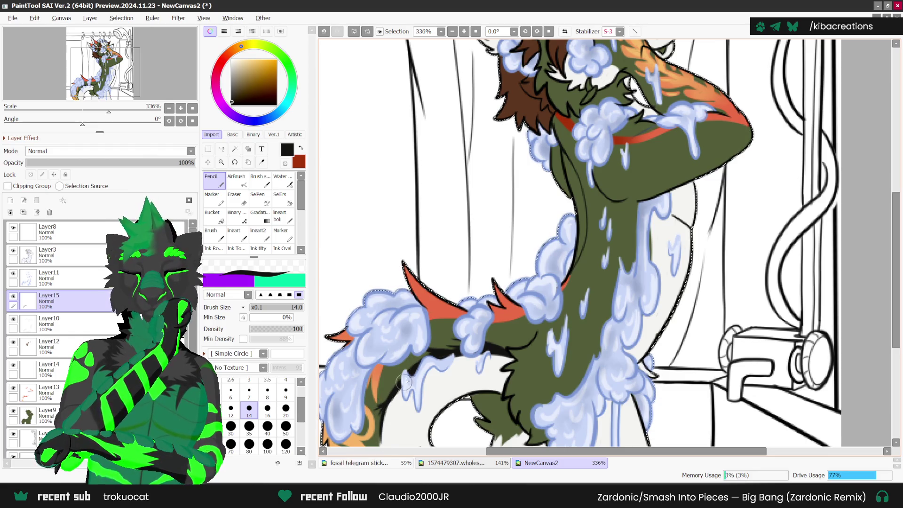
{"action": "scroll", "coordinate": [406, 381], "scroll_direction": "down", "scroll_amount": 2}
{"action": "scroll", "coordinate": [446, 316], "scroll_direction": "up", "scroll_amount": 2}
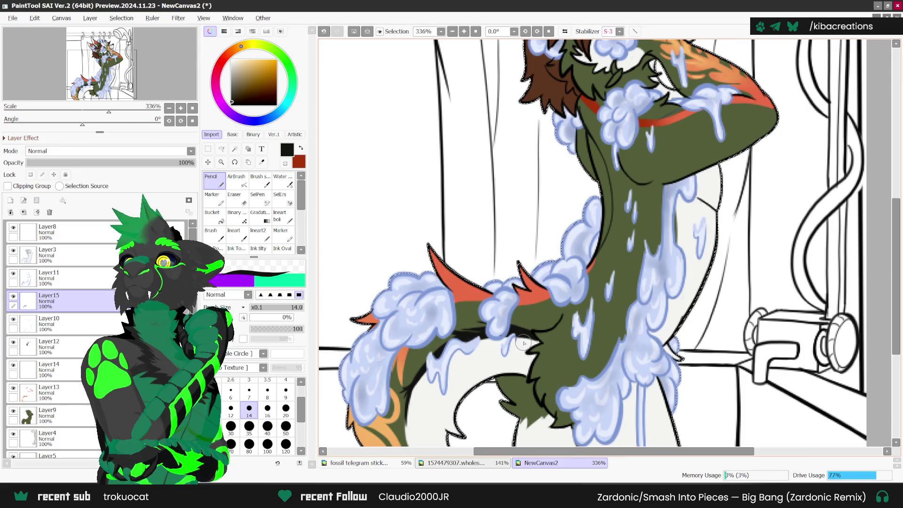
{"action": "scroll", "coordinate": [526, 342], "scroll_direction": "up", "scroll_amount": 1}
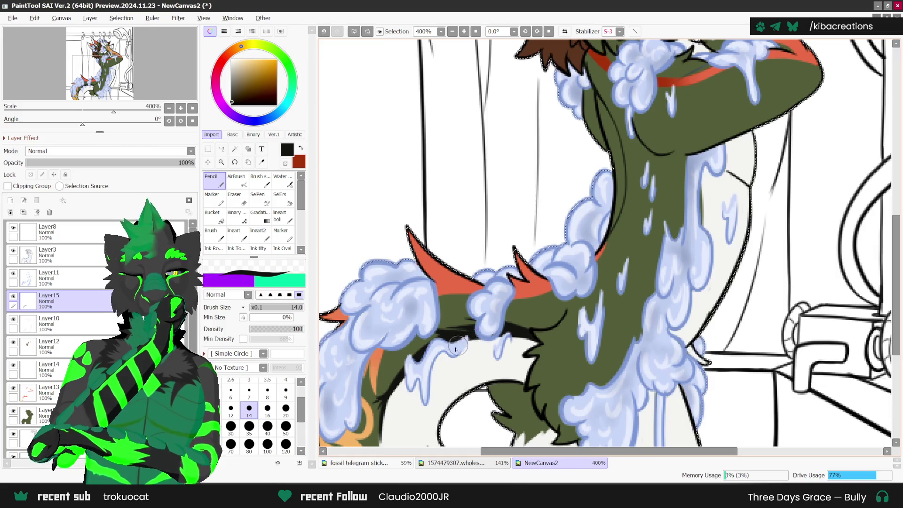
{"action": "scroll", "coordinate": [670, 232], "scroll_direction": "down", "scroll_amount": 1}
{"action": "scroll", "coordinate": [670, 233], "scroll_direction": "down", "scroll_amount": 1}
{"action": "scroll", "coordinate": [670, 233], "scroll_direction": "down", "scroll_amount": 1}
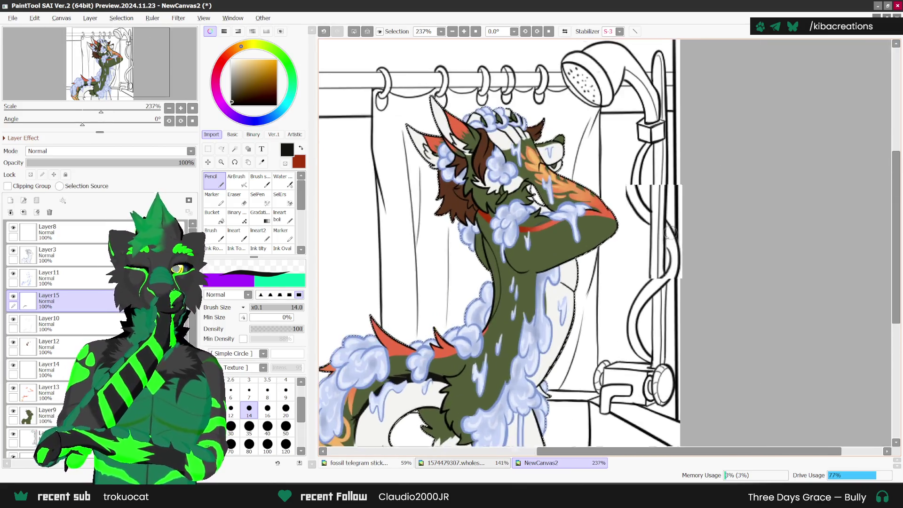
Add Layer16 above Layer9 and bring up the Fossilbrand reference sheet.
{"action": "left_click", "coordinate": [569, 282], "text": "ctrl+shift"}
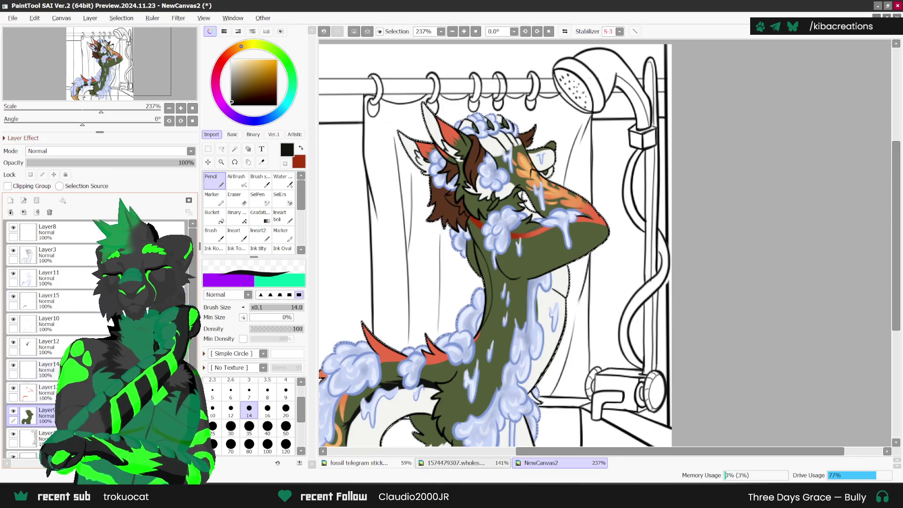
{"action": "left_click", "coordinate": [10, 200]}
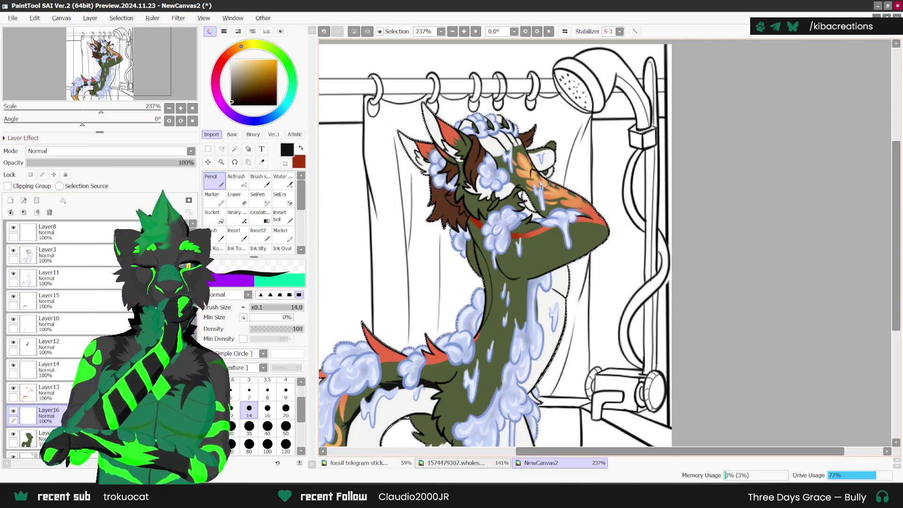
{"action": "left_click", "coordinate": [459, 464]}
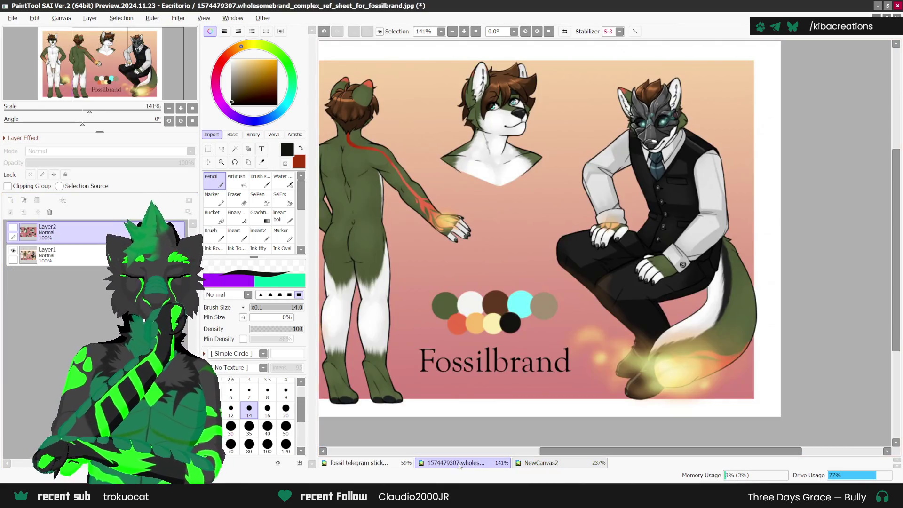
Show the sticker sheet layer and reposition it within the reference canvas.
{"action": "left_click", "coordinate": [262, 162]}
{"action": "left_click", "coordinate": [13, 227]}
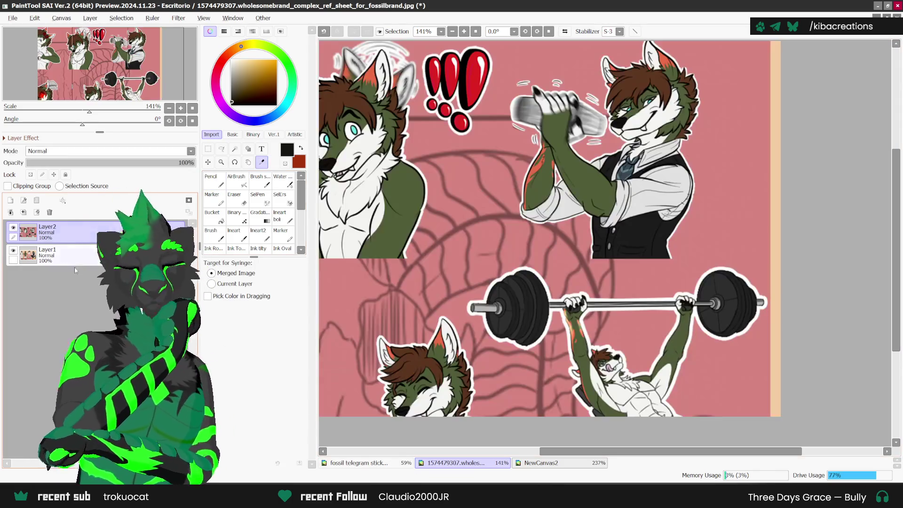
{"action": "scroll", "coordinate": [494, 196], "scroll_direction": "down", "scroll_amount": 1}
{"action": "scroll", "coordinate": [493, 196], "scroll_direction": "down", "scroll_amount": 2}
{"action": "scroll", "coordinate": [494, 195], "scroll_direction": "down", "scroll_amount": 1}
{"action": "scroll", "coordinate": [493, 195], "scroll_direction": "down", "scroll_amount": 1}
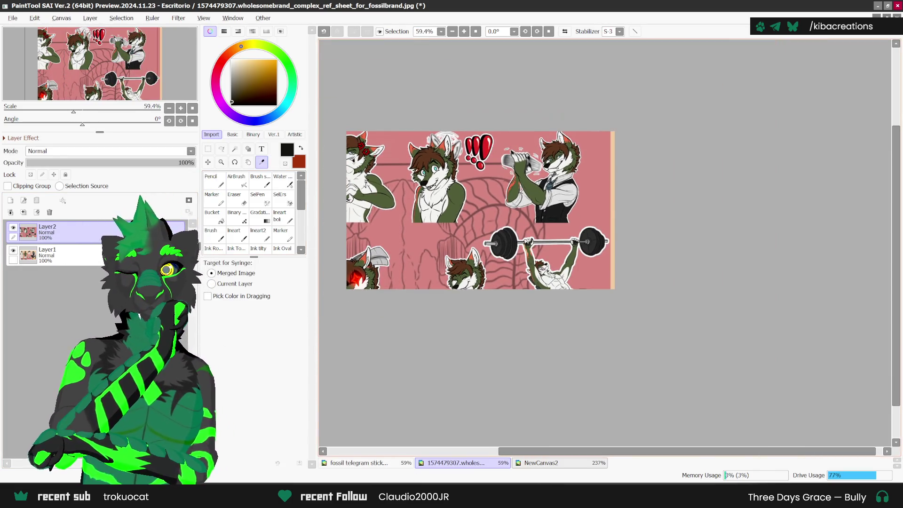
{"action": "scroll", "coordinate": [543, 157], "scroll_direction": "up", "scroll_amount": 1}
{"action": "scroll", "coordinate": [543, 157], "scroll_direction": "up", "scroll_amount": 2}
{"action": "scroll", "coordinate": [543, 157], "scroll_direction": "up", "scroll_amount": 2}
{"action": "scroll", "coordinate": [543, 157], "scroll_direction": "up", "scroll_amount": 1}
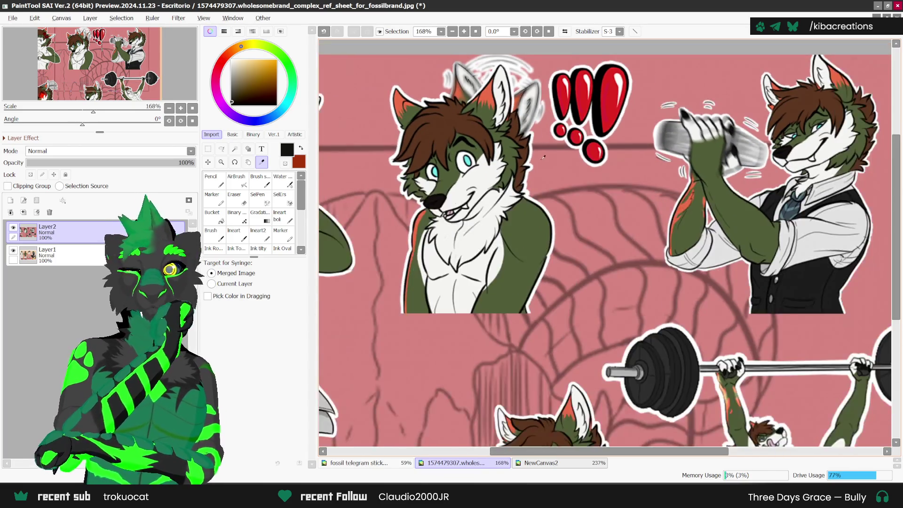
{"action": "scroll", "coordinate": [543, 158], "scroll_direction": "down", "scroll_amount": 3}
{"action": "left_click", "coordinate": [207, 162]}
{"action": "left_click_drag", "start_coordinate": [325, 273], "coordinate": [536, 259]}
{"action": "left_click", "coordinate": [262, 162]}
Sample the dark claw colour from the reference sheet for use on the shower drawing.
{"action": "scroll", "coordinate": [322, 151], "scroll_direction": "up", "scroll_amount": 4}
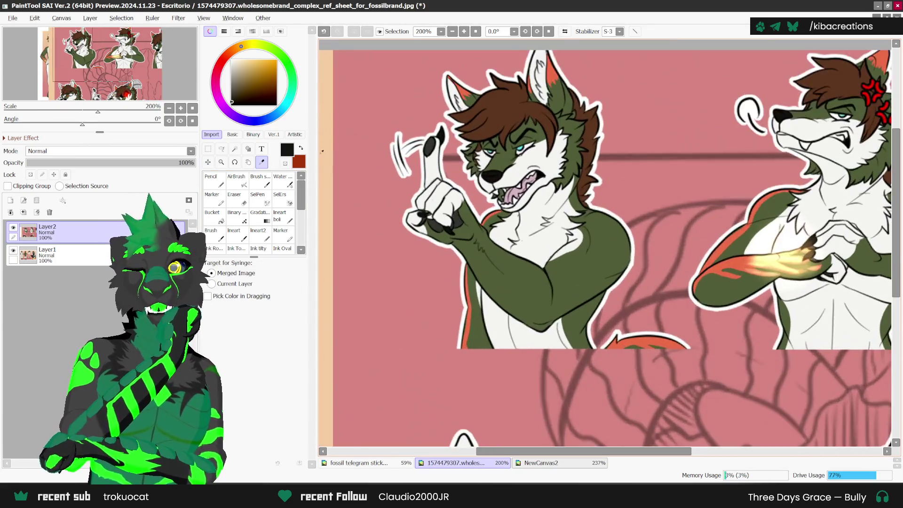
{"action": "scroll", "coordinate": [429, 147], "scroll_direction": "up", "scroll_amount": 1}
{"action": "scroll", "coordinate": [429, 147], "scroll_direction": "up", "scroll_amount": 1}
{"action": "left_click", "coordinate": [455, 198]}
{"action": "scroll", "coordinate": [429, 146], "scroll_direction": "up", "scroll_amount": 1}
{"action": "left_click", "coordinate": [454, 198]}
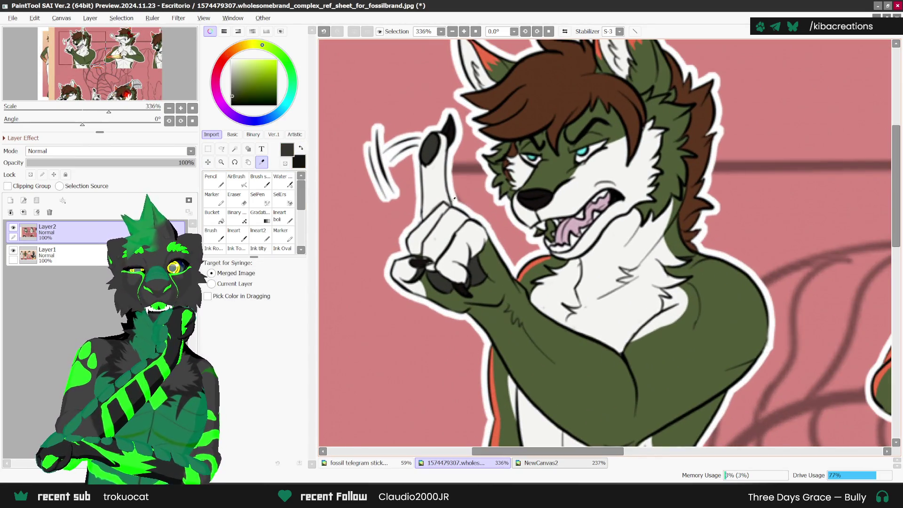
{"action": "left_click", "coordinate": [541, 462]}
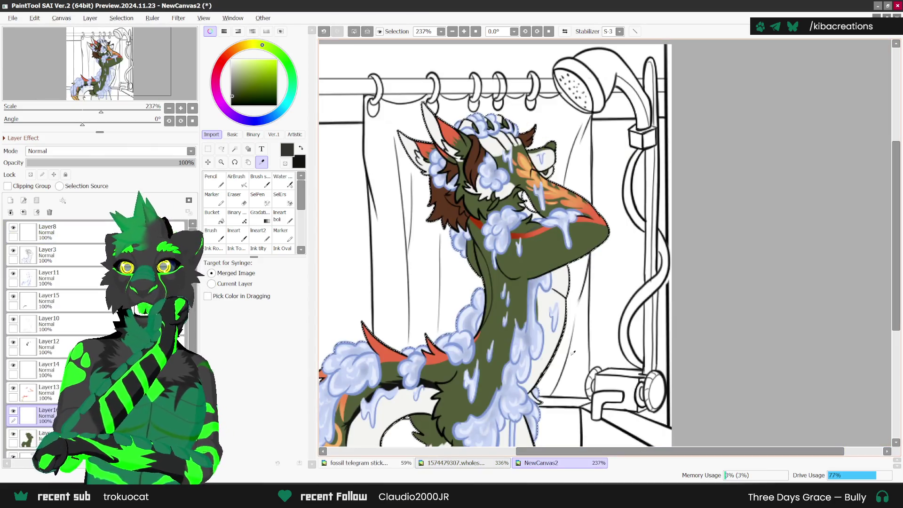
Darken the character's nose tip with the Pencil, then set the painting colour back to white.
{"action": "left_click", "coordinate": [213, 179]}
{"action": "scroll", "coordinate": [469, 126], "scroll_direction": "up", "scroll_amount": 1}
{"action": "scroll", "coordinate": [469, 126], "scroll_direction": "up", "scroll_amount": 2}
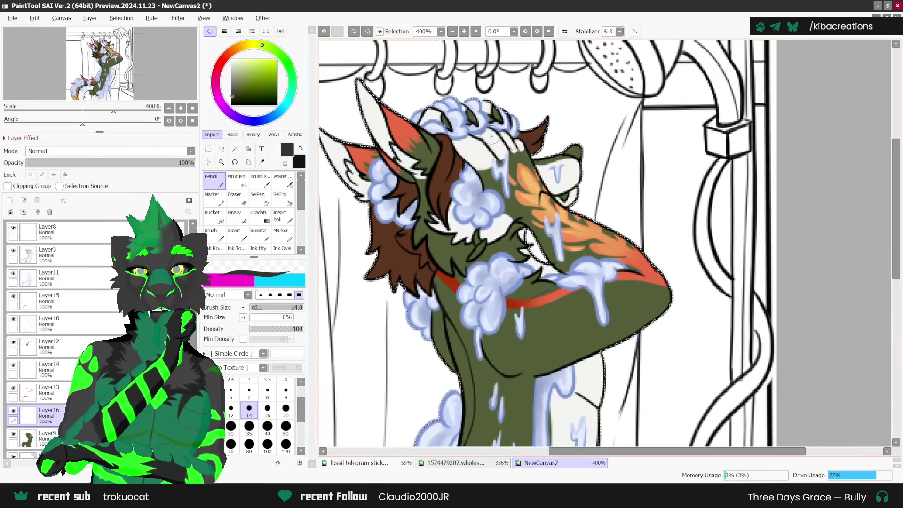
{"action": "scroll", "coordinate": [469, 126], "scroll_direction": "up", "scroll_amount": 1}
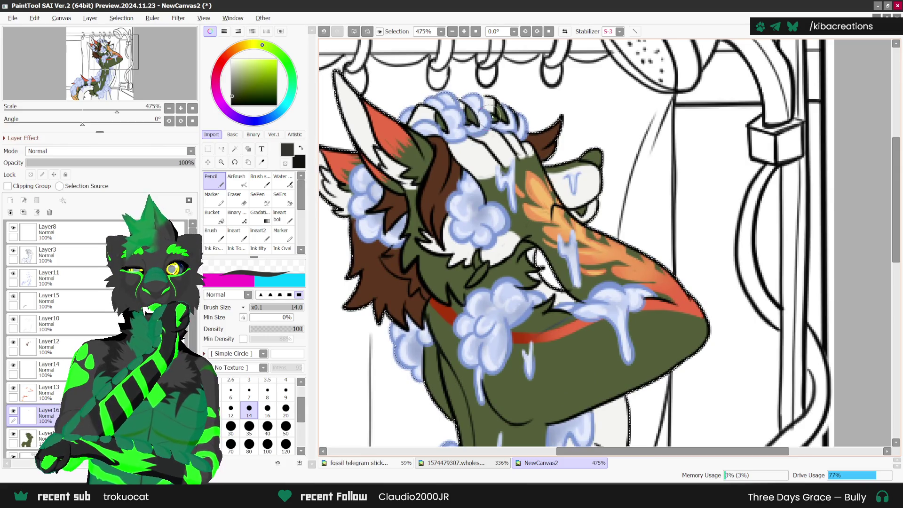
{"action": "scroll", "coordinate": [487, 115], "scroll_direction": "down", "scroll_amount": 2}
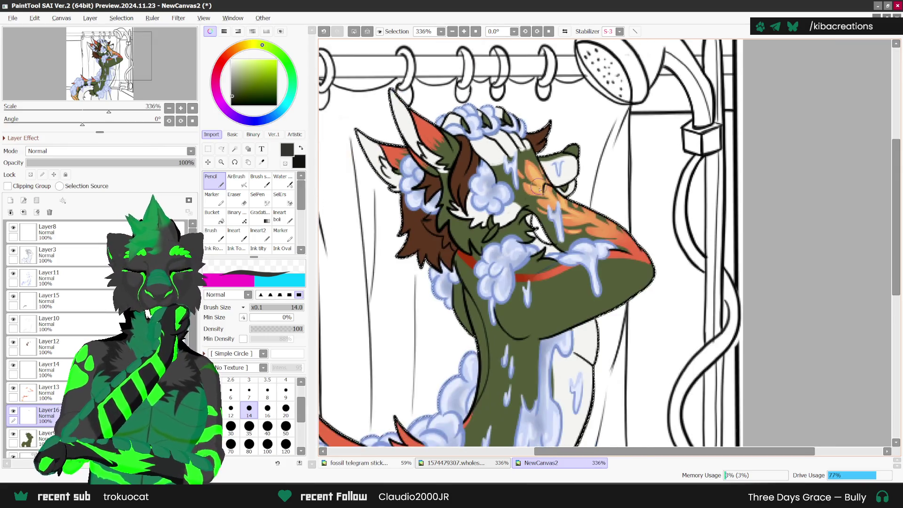
{"action": "scroll", "coordinate": [482, 136], "scroll_direction": "up", "scroll_amount": 2}
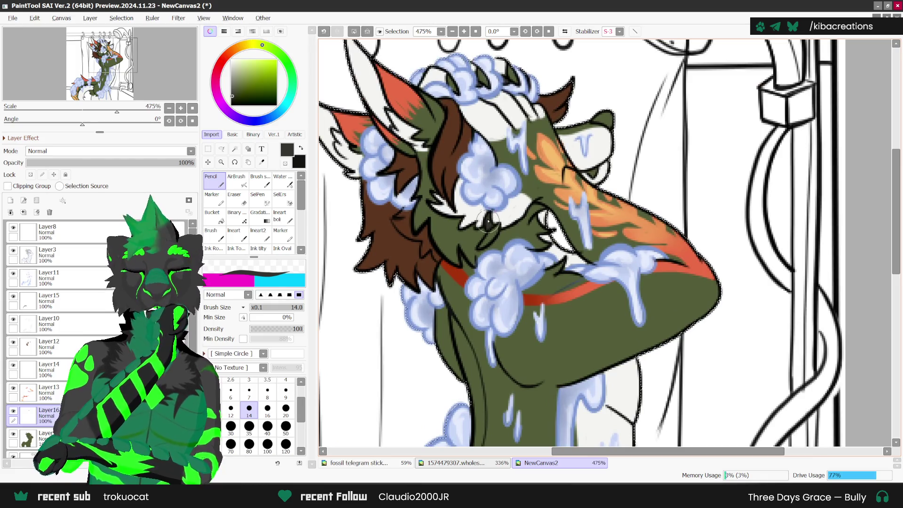
{"action": "scroll", "coordinate": [488, 221], "scroll_direction": "down", "scroll_amount": 2}
{"action": "scroll", "coordinate": [517, 207], "scroll_direction": "down", "scroll_amount": 2}
{"action": "scroll", "coordinate": [535, 197], "scroll_direction": "down", "scroll_amount": 1}
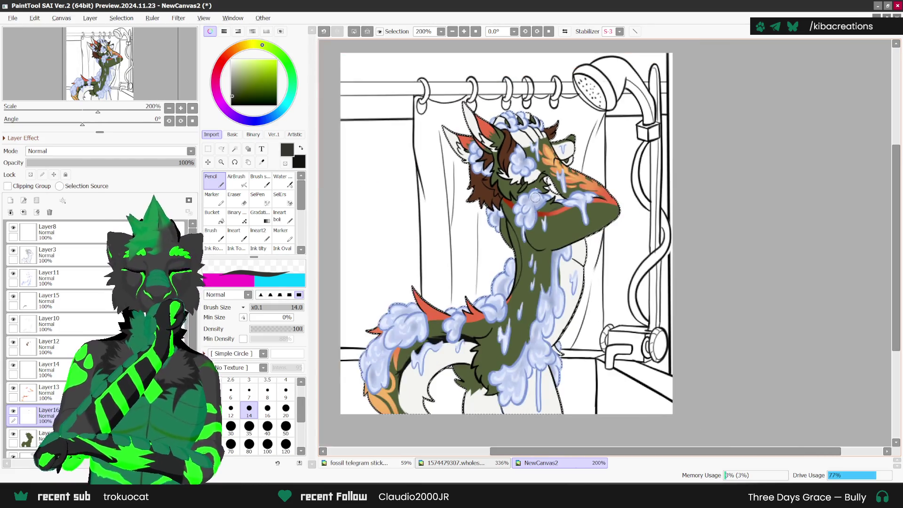
{"action": "scroll", "coordinate": [465, 113], "scroll_direction": "up", "scroll_amount": 2}
{"action": "scroll", "coordinate": [399, 134], "scroll_direction": "up", "scroll_amount": 2}
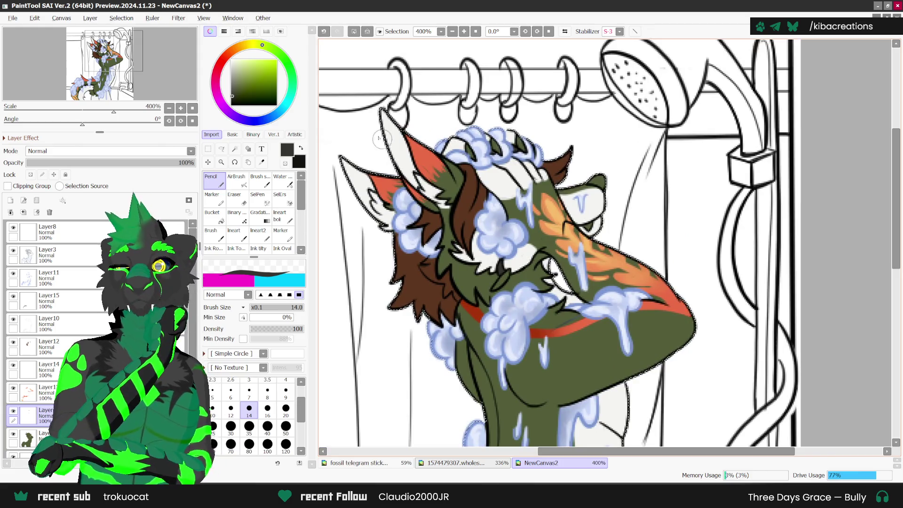
{"action": "key", "text": "x"}
{"action": "scroll", "coordinate": [489, 136], "scroll_direction": "up", "scroll_amount": 1}
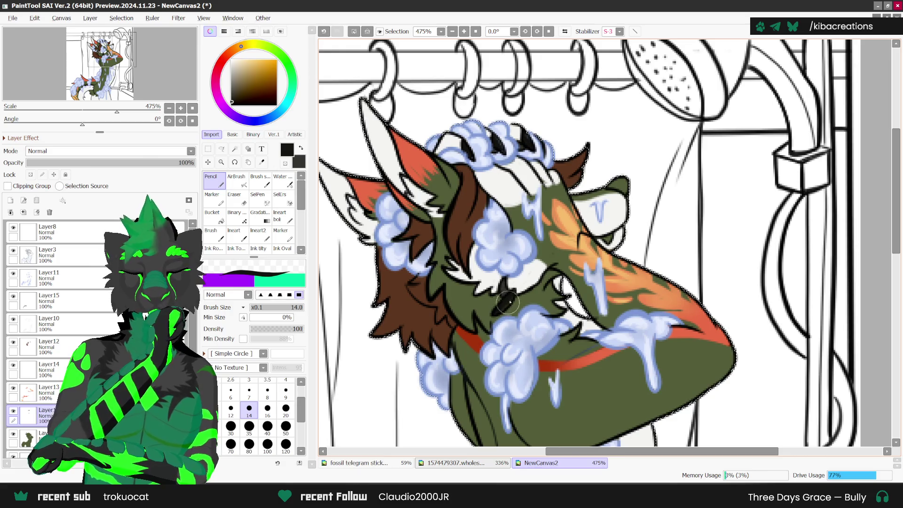
{"action": "left_click_drag", "start_coordinate": [617, 186], "coordinate": [616, 183]}
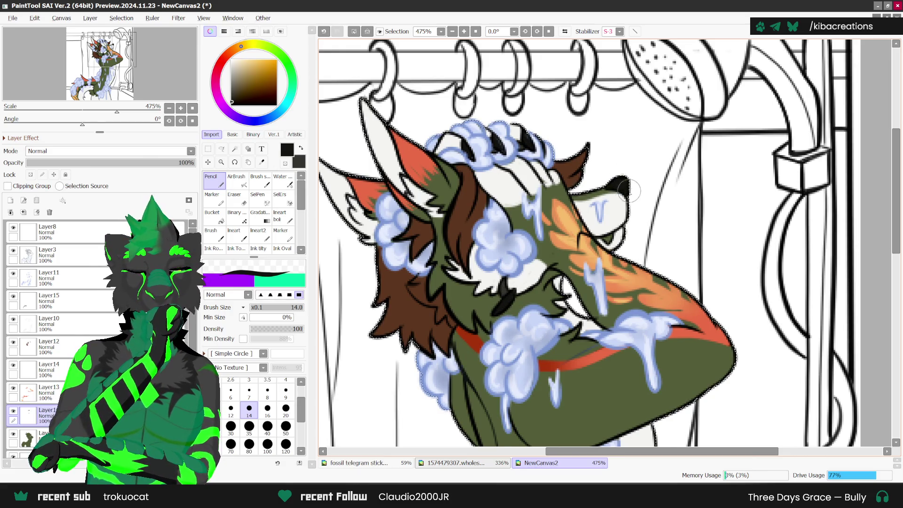
{"action": "scroll", "coordinate": [628, 191], "scroll_direction": "down", "scroll_amount": 2}
{"action": "left_click", "coordinate": [581, 258], "text": "alt"}
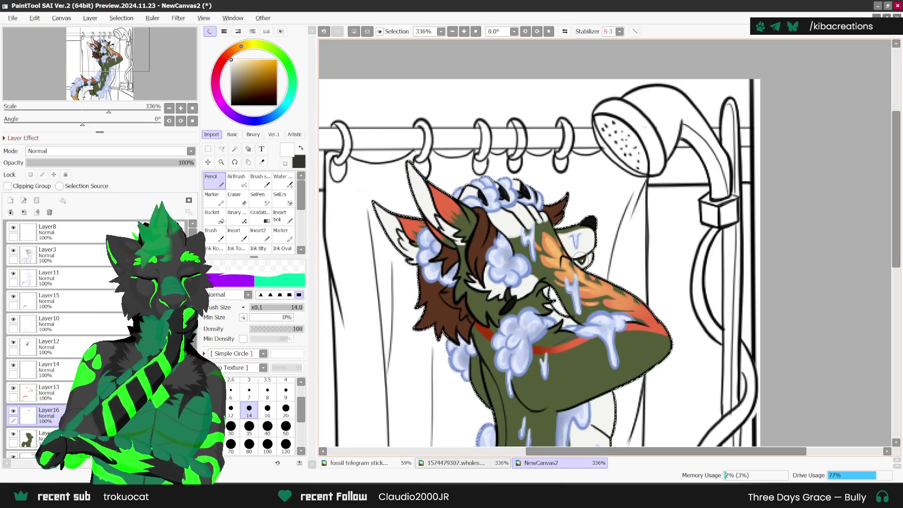
{"action": "scroll", "coordinate": [601, 229], "scroll_direction": "down", "scroll_amount": 2}
{"action": "scroll", "coordinate": [601, 230], "scroll_direction": "down", "scroll_amount": 2}
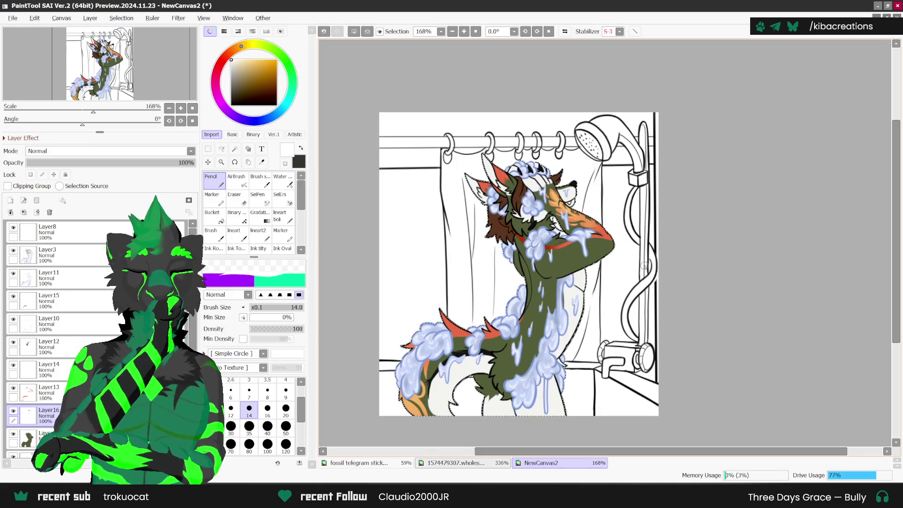
{"action": "key", "text": "ctrl+t"}
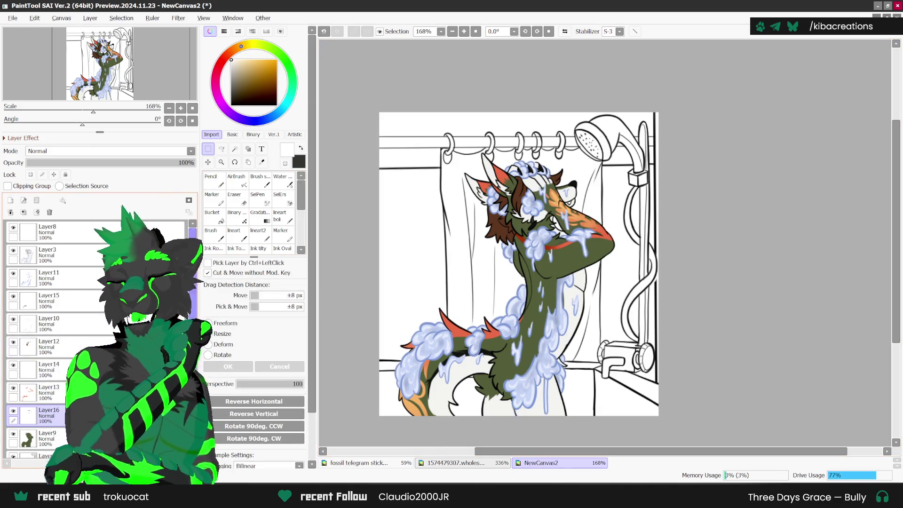
Merge Layer4 and Layer5 down into Layer6.
{"action": "scroll", "coordinate": [51, 329], "scroll_direction": "down", "scroll_amount": 3}
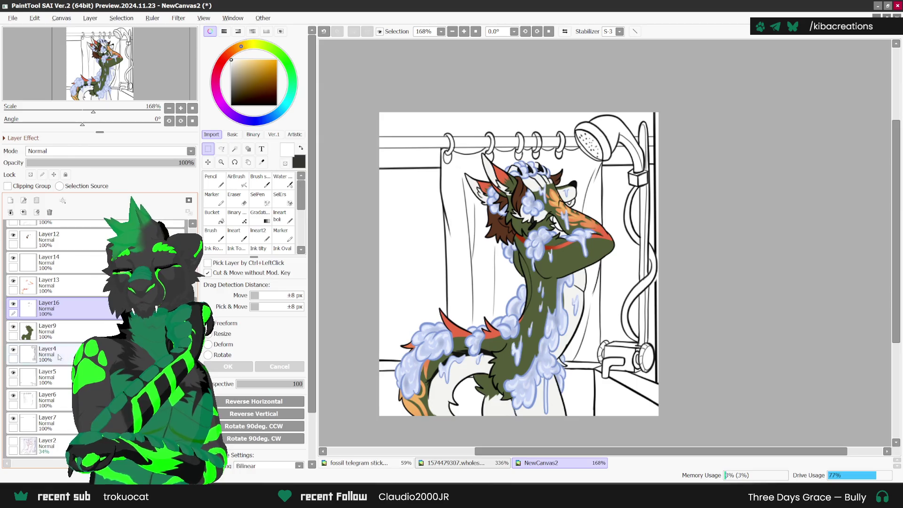
{"action": "left_click", "coordinate": [59, 358]}
{"action": "left_click", "coordinate": [36, 212]}
{"action": "left_click", "coordinate": [36, 212]}
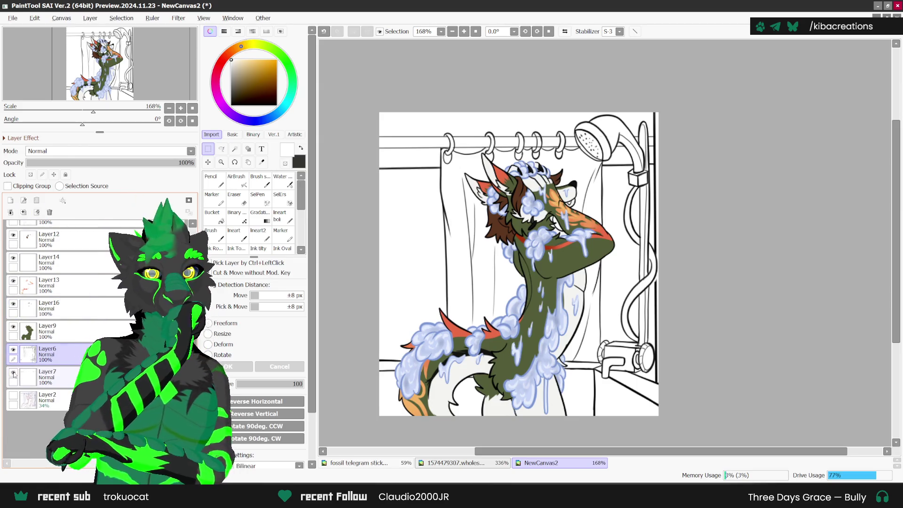
Add new Layer17 above Layer7, then Magic Wand-select the background around the character on Layer6.
{"action": "left_click", "coordinate": [54, 378]}
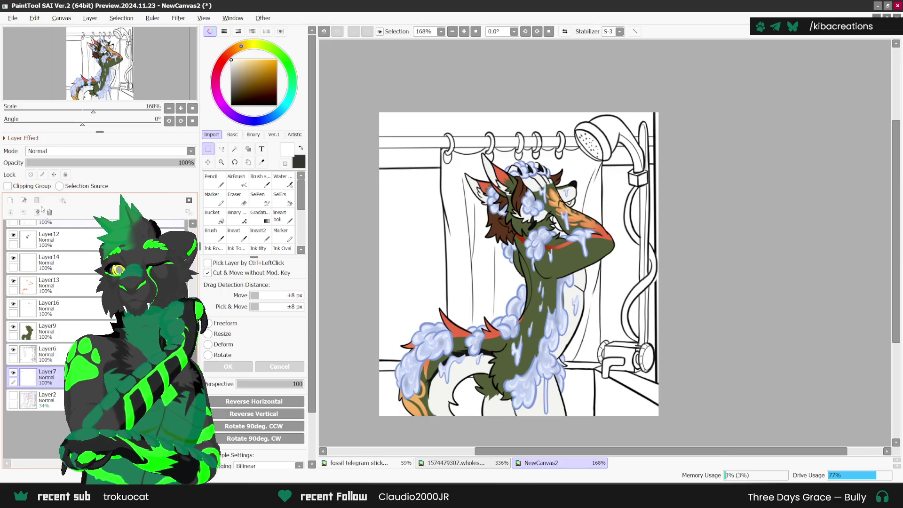
{"action": "left_click", "coordinate": [10, 200]}
{"action": "left_click", "coordinate": [47, 354]}
{"action": "left_click", "coordinate": [234, 149]}
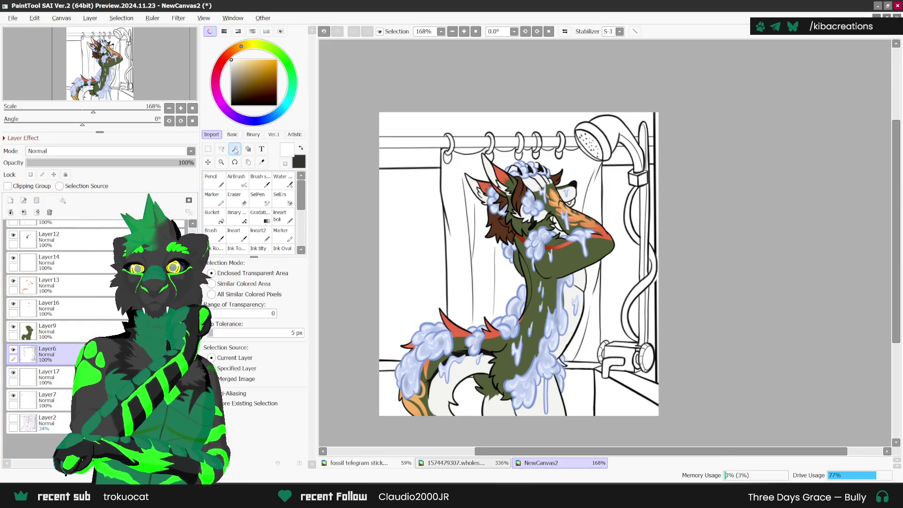
{"action": "left_click", "coordinate": [431, 187]}
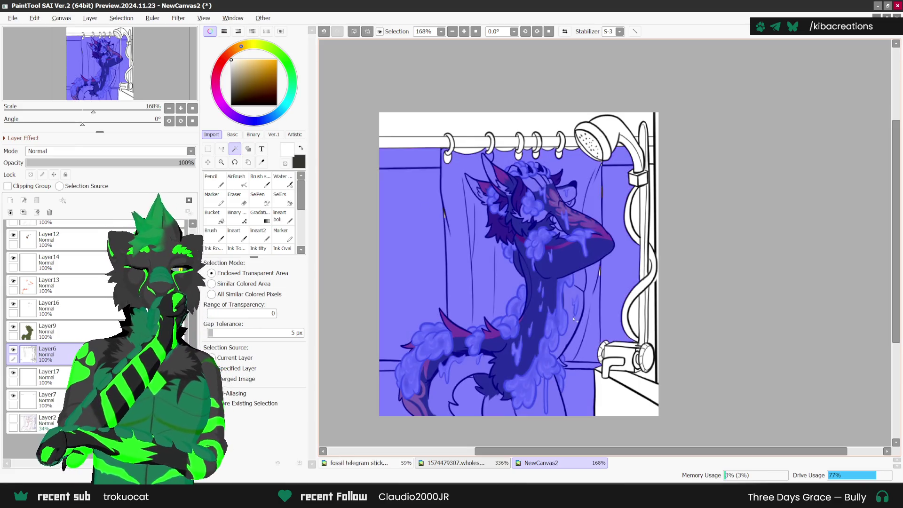
{"action": "key", "text": "ctrl+z"}
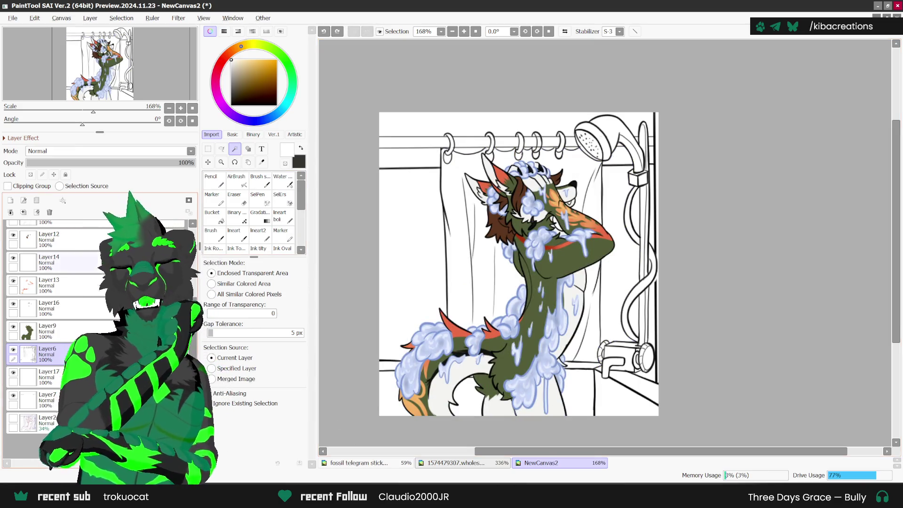
{"action": "scroll", "coordinate": [56, 329], "scroll_direction": "up", "scroll_amount": 4}
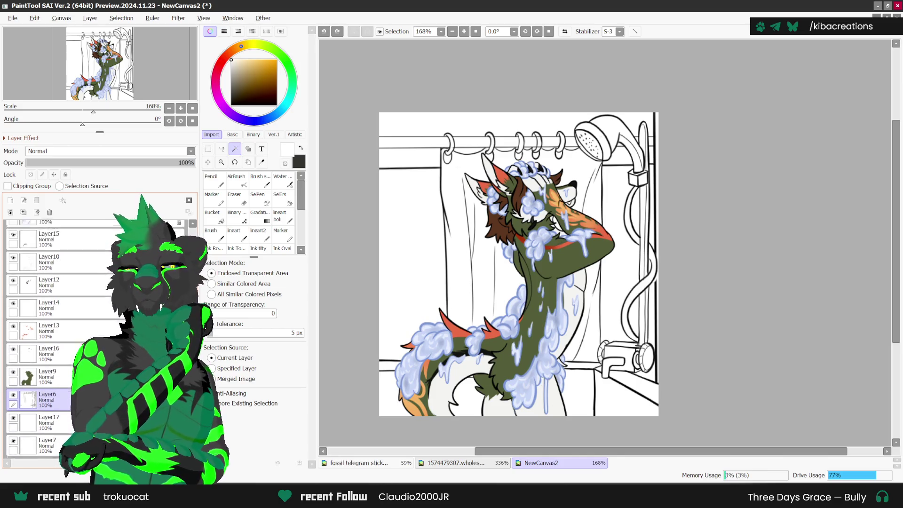
{"action": "scroll", "coordinate": [57, 338], "scroll_direction": "down", "scroll_amount": 2}
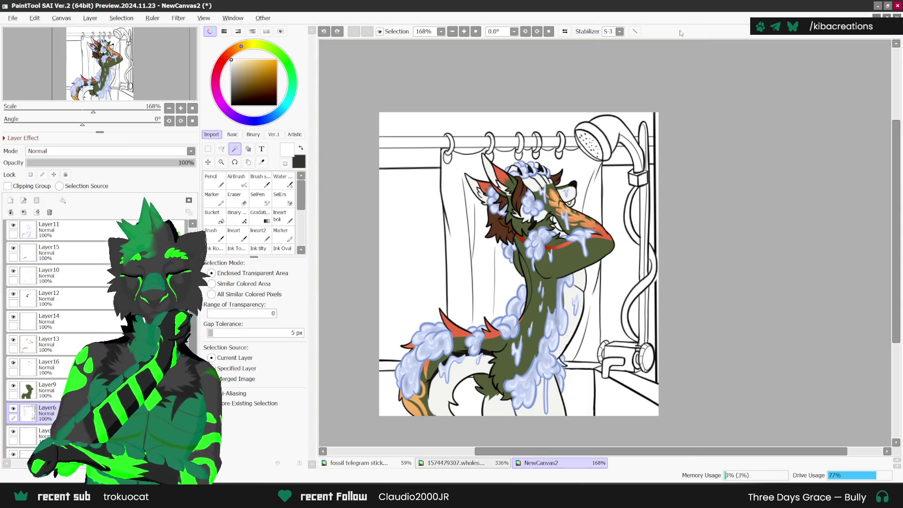
With lilac and the Pencil, draw a line down the curtain's left edge.
{"action": "left_click", "coordinate": [233, 115]}
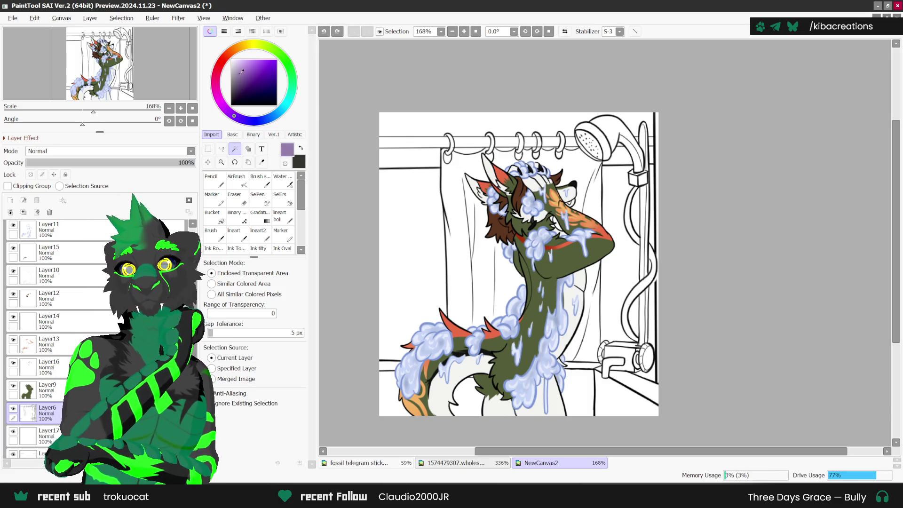
{"action": "left_click", "coordinate": [211, 178]}
{"action": "scroll", "coordinate": [437, 151], "scroll_direction": "up", "scroll_amount": 3}
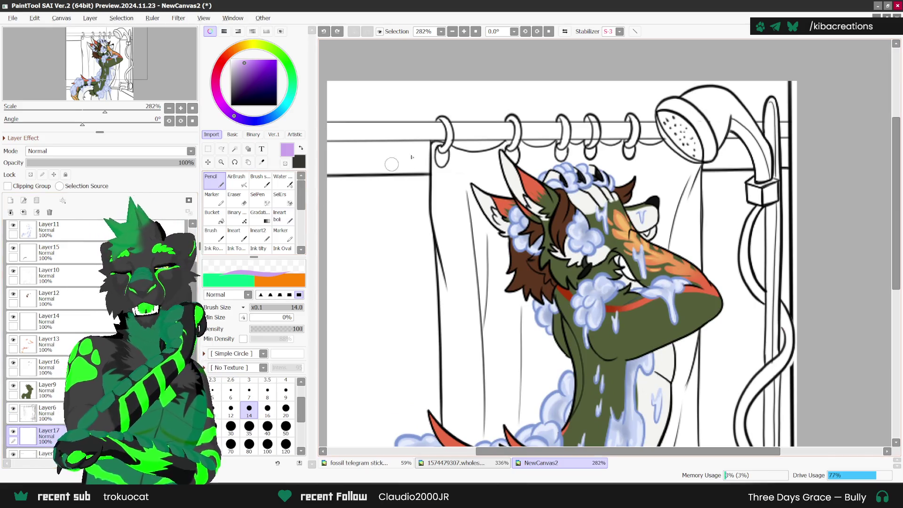
{"action": "scroll", "coordinate": [425, 162], "scroll_direction": "up", "scroll_amount": 2}
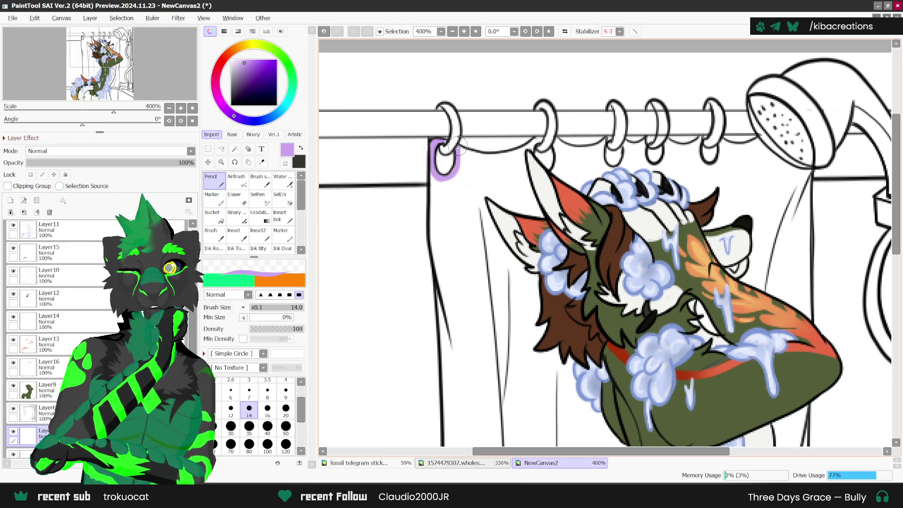
{"action": "scroll", "coordinate": [443, 139], "scroll_direction": "down", "scroll_amount": 1}
{"action": "left_click_drag", "start_coordinate": [434, 165], "coordinate": [451, 281]}
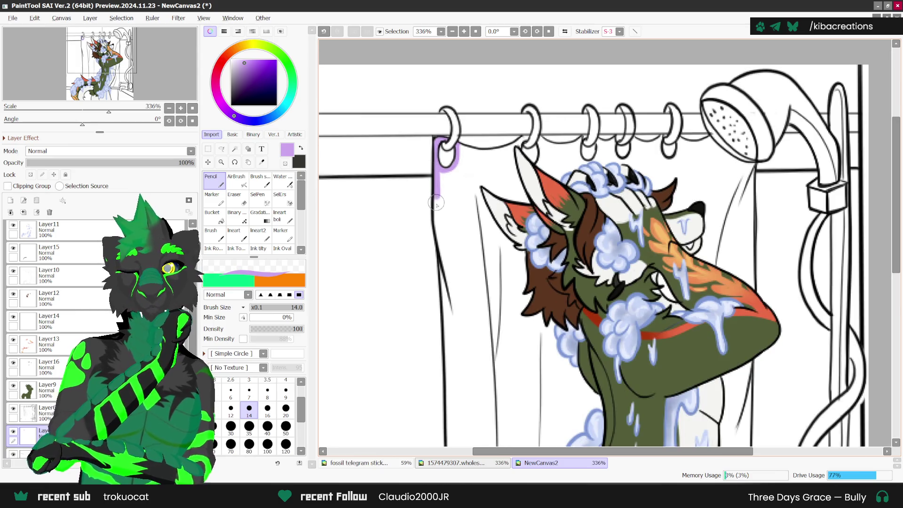
{"action": "scroll", "coordinate": [451, 281], "scroll_direction": "down", "scroll_amount": 1}
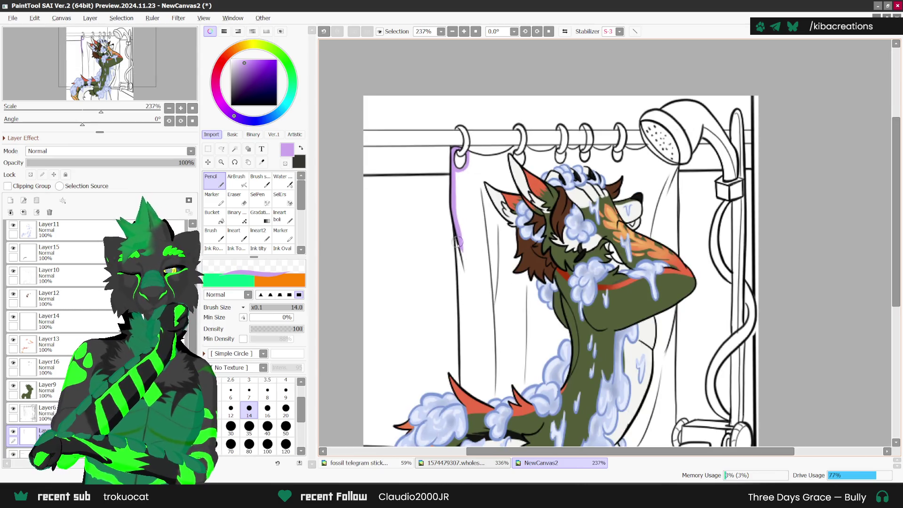
{"action": "left_click_drag", "start_coordinate": [458, 243], "coordinate": [465, 397]}
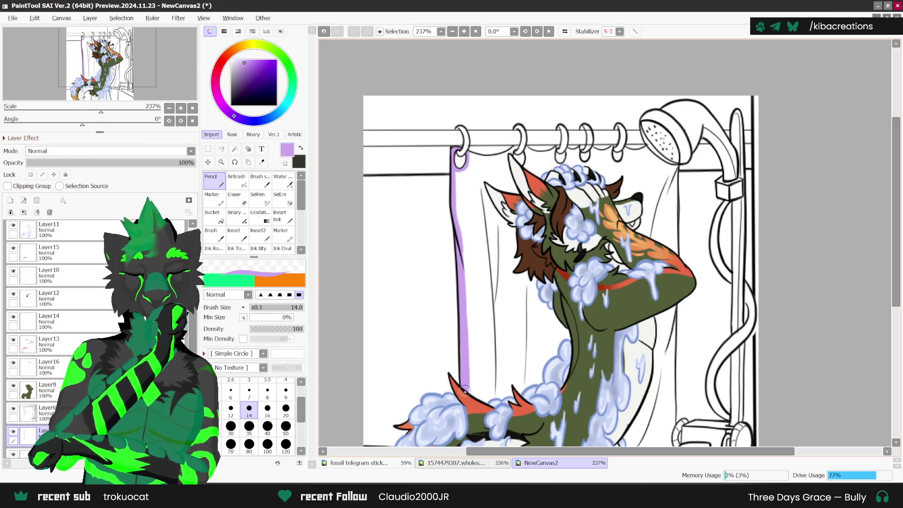
Carry the lilac outline along the curtain bottom and up around the left ear.
{"action": "mouse_move", "coordinate": [464, 391]}
{"action": "left_mouse_down"}
{"action": "mouse_move", "coordinate": [519, 388]}
{"action": "mouse_move", "coordinate": [549, 303]}
{"action": "mouse_move", "coordinate": [524, 196]}
{"action": "left_mouse_up"}
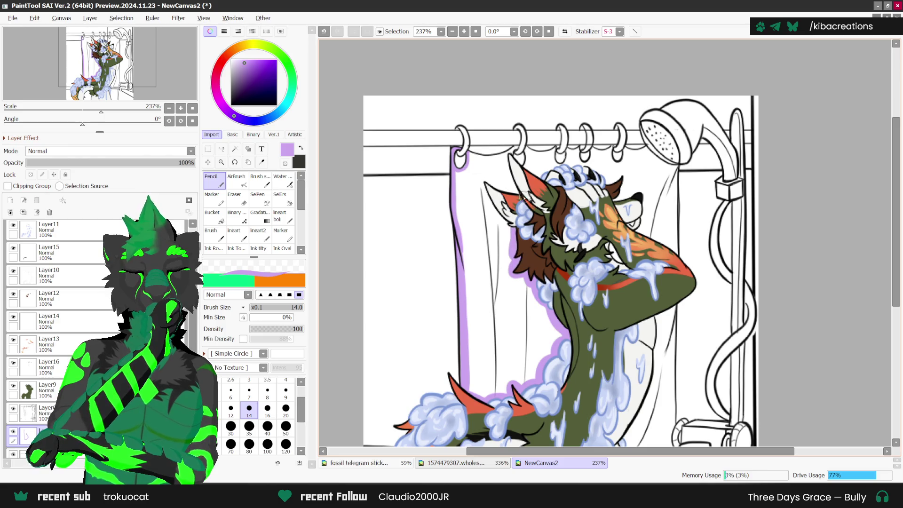
{"action": "left_click_drag", "start_coordinate": [513, 230], "coordinate": [512, 191]}
{"action": "scroll", "coordinate": [510, 165], "scroll_direction": "up", "scroll_amount": 2}
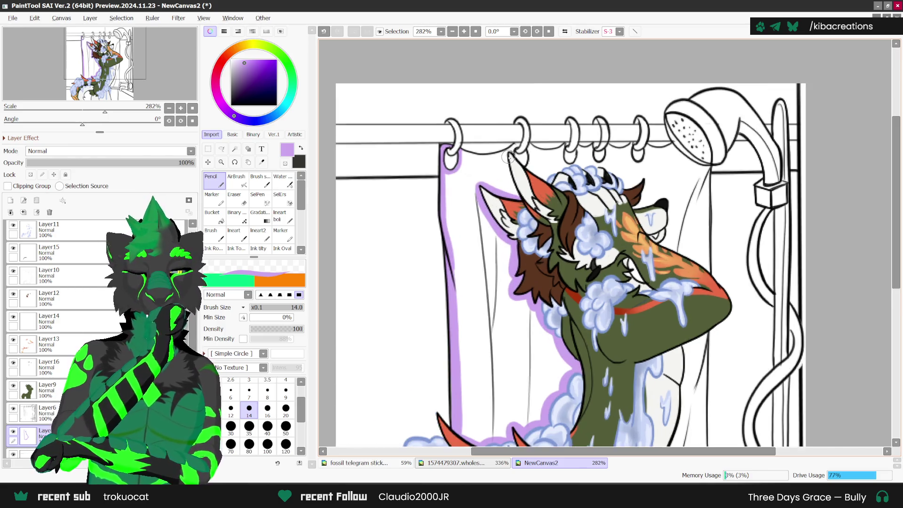
{"action": "left_click", "coordinate": [525, 32]}
{"action": "left_click", "coordinate": [525, 32]}
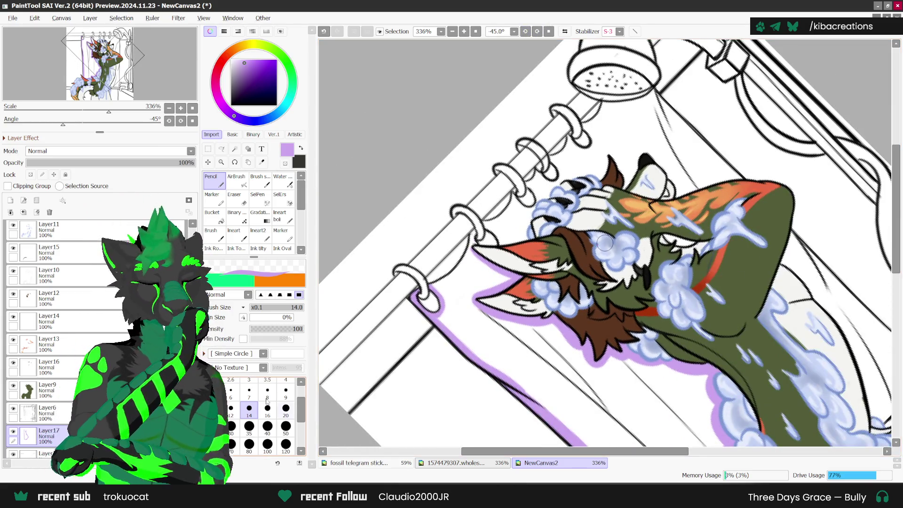
At brush size 7, outline the ear's upper edge and the ring's edge in lilac.
{"action": "left_click", "coordinate": [248, 391]}
{"action": "scroll", "coordinate": [452, 293], "scroll_direction": "up", "scroll_amount": 1}
{"action": "scroll", "coordinate": [453, 292], "scroll_direction": "up", "scroll_amount": 1}
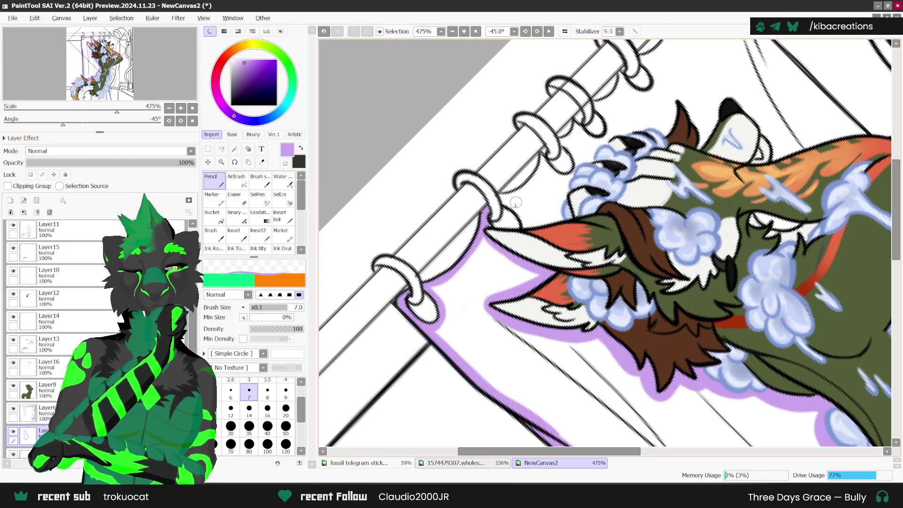
{"action": "mouse_move", "coordinate": [502, 198]}
{"action": "left_mouse_down"}
{"action": "mouse_move", "coordinate": [525, 227]}
{"action": "mouse_move", "coordinate": [545, 151]}
{"action": "mouse_move", "coordinate": [570, 175]}
{"action": "mouse_move", "coordinate": [564, 144]}
{"action": "left_mouse_up"}
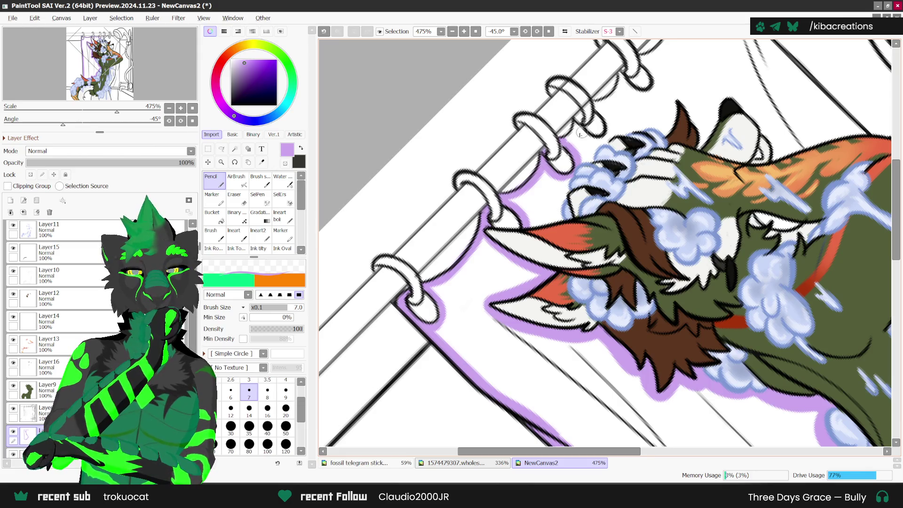
{"action": "mouse_move", "coordinate": [571, 136]}
{"action": "left_mouse_down"}
{"action": "mouse_move", "coordinate": [575, 126]}
{"action": "mouse_move", "coordinate": [609, 135]}
{"action": "mouse_move", "coordinate": [598, 110]}
{"action": "left_mouse_up"}
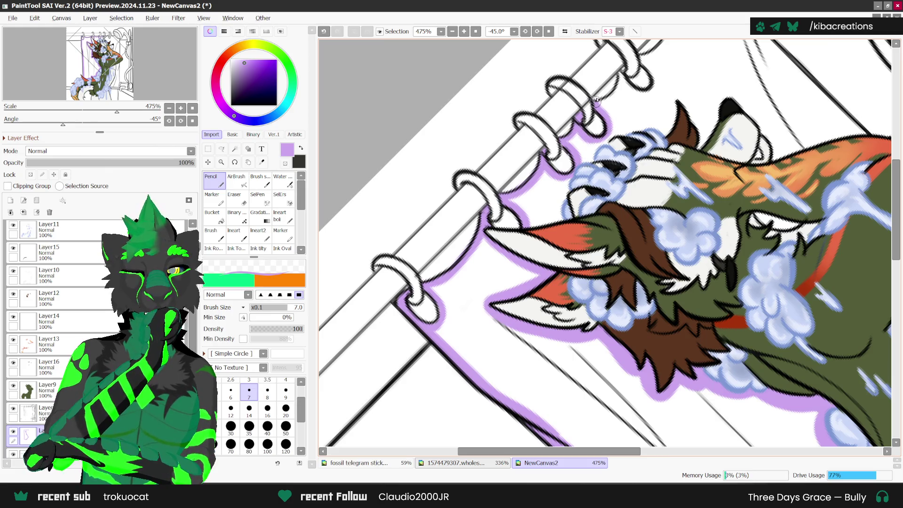
With the Eraser at size 3, undo the last stroke and erase a stray spot near the ring.
{"action": "key", "text": "e"}
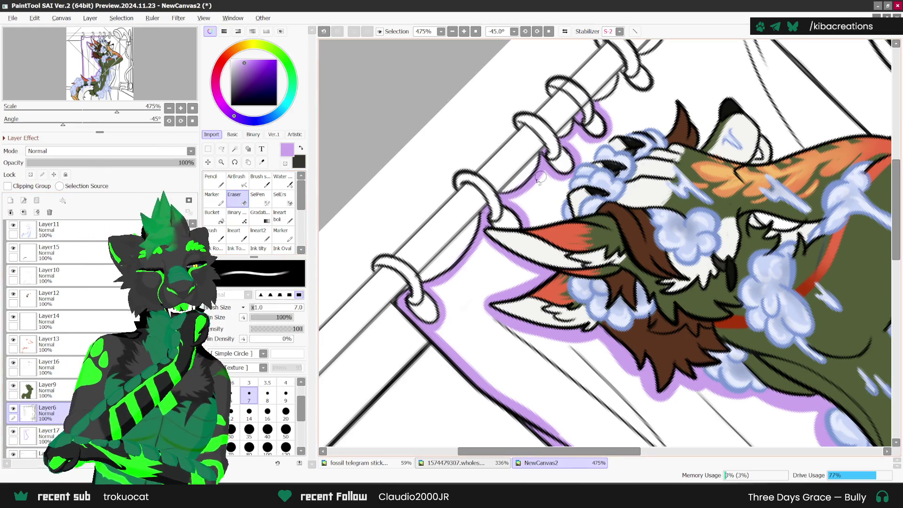
{"action": "key", "text": "bracketleft"}
{"action": "key", "text": "bracketleft"}
{"action": "key", "text": "bracketleft"}
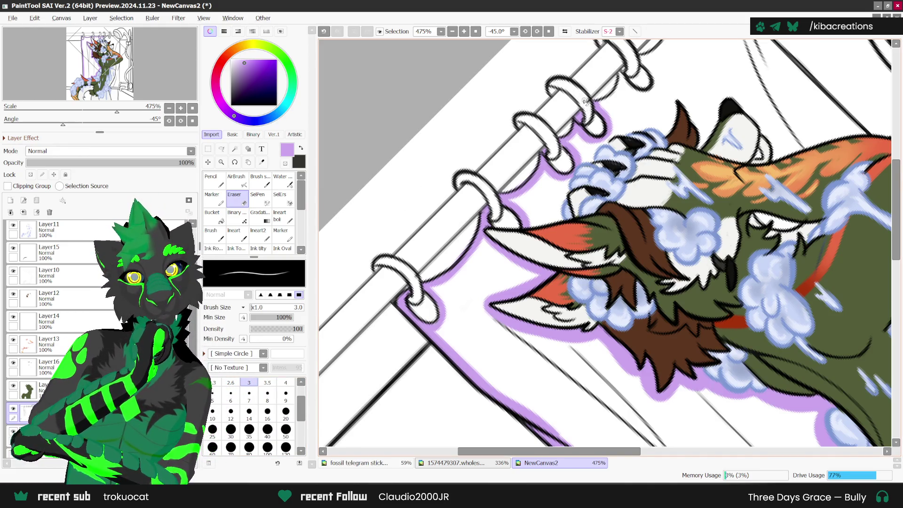
{"action": "scroll", "coordinate": [588, 101], "scroll_direction": "down", "scroll_amount": 1}
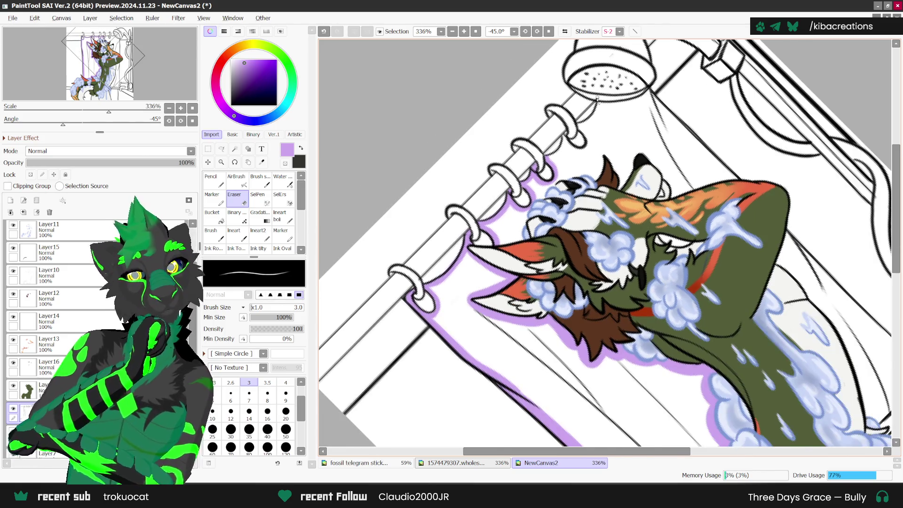
{"action": "scroll", "coordinate": [596, 100], "scroll_direction": "up", "scroll_amount": 1}
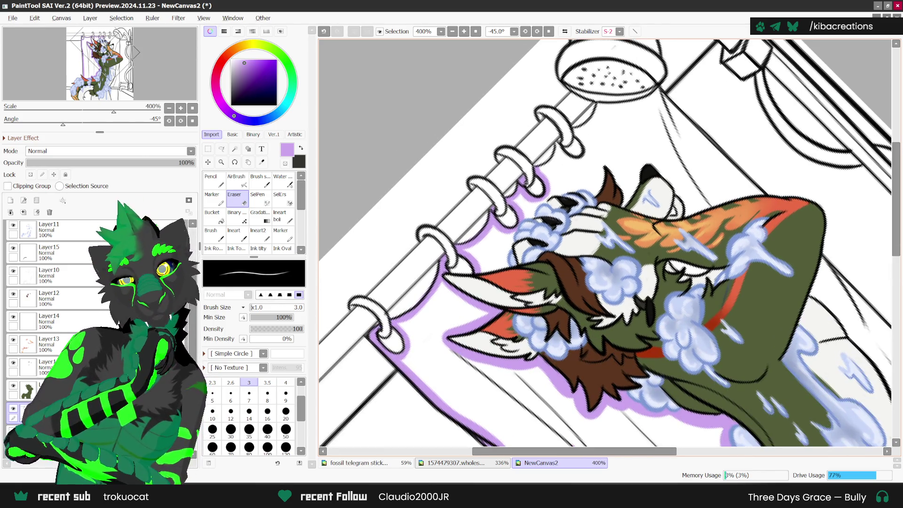
{"action": "key", "text": "ctrl+z"}
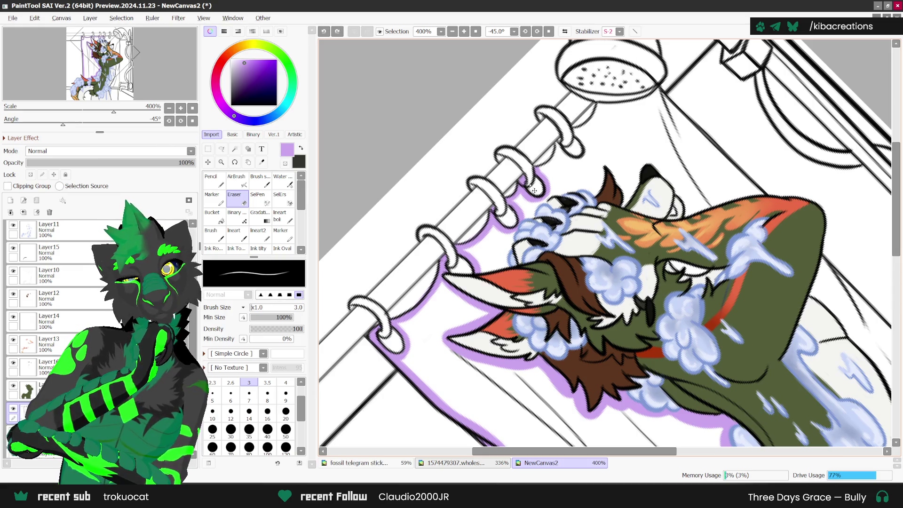
{"action": "left_click_drag", "start_coordinate": [493, 209], "coordinate": [491, 222]}
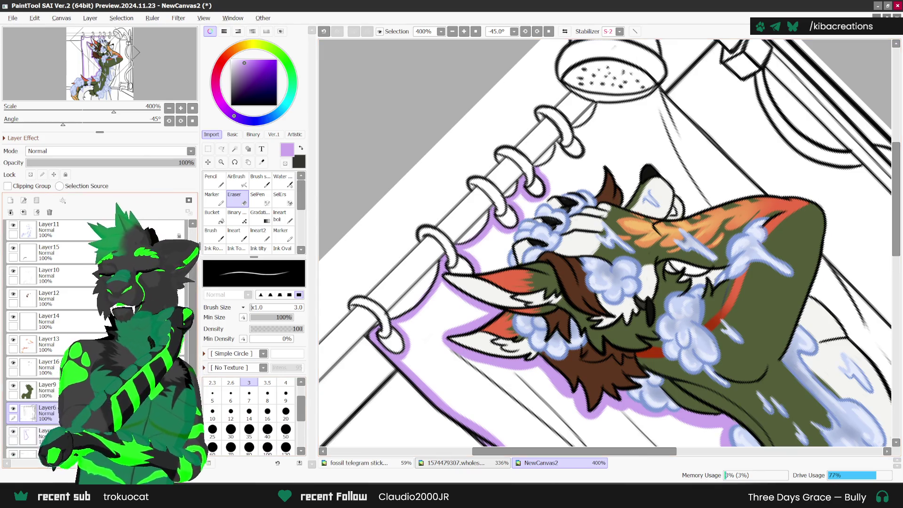
Outline the lower edge of a curtain ring in lilac and reset the canvas rotation to upright.
{"action": "left_click", "coordinate": [28, 433]}
{"action": "left_click", "coordinate": [213, 180]}
{"action": "scroll", "coordinate": [636, 162], "scroll_direction": "up", "scroll_amount": 1}
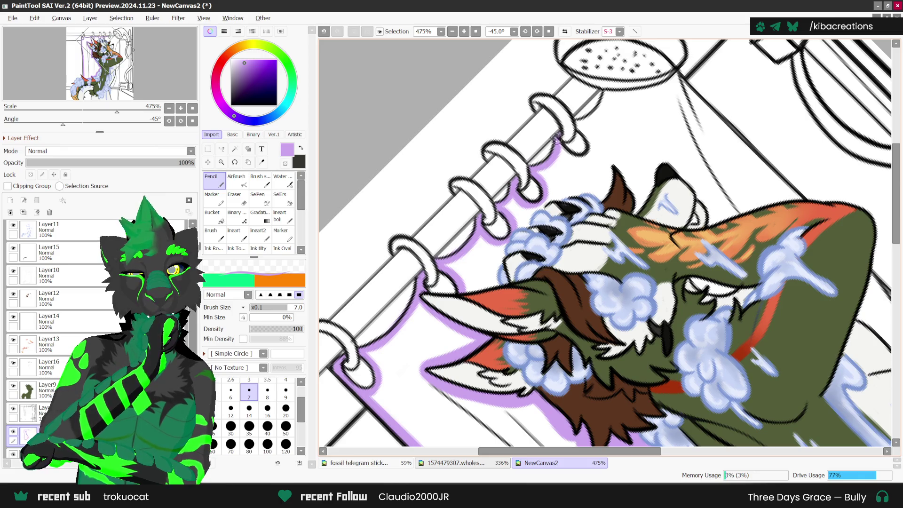
{"action": "key", "text": "e"}
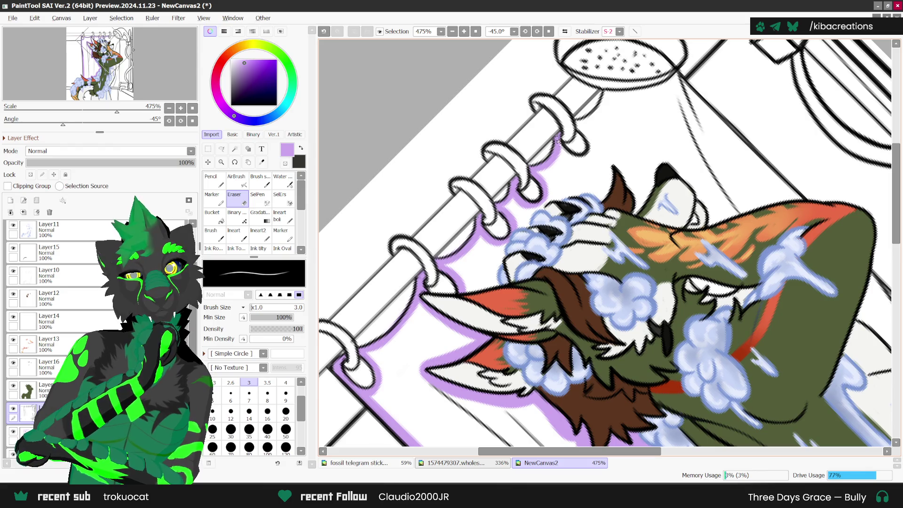
{"action": "scroll", "coordinate": [558, 141], "scroll_direction": "down", "scroll_amount": 1}
{"action": "key", "text": "n"}
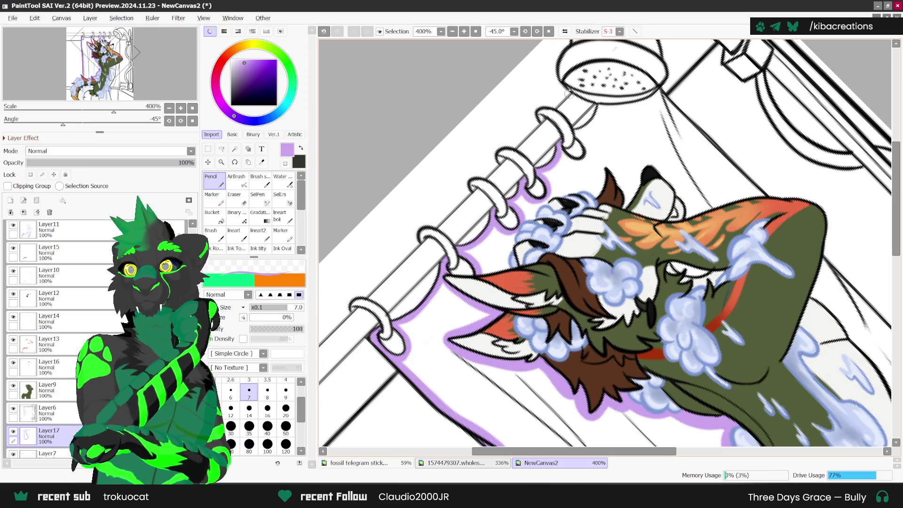
{"action": "scroll", "coordinate": [568, 92], "scroll_direction": "up", "scroll_amount": 4}
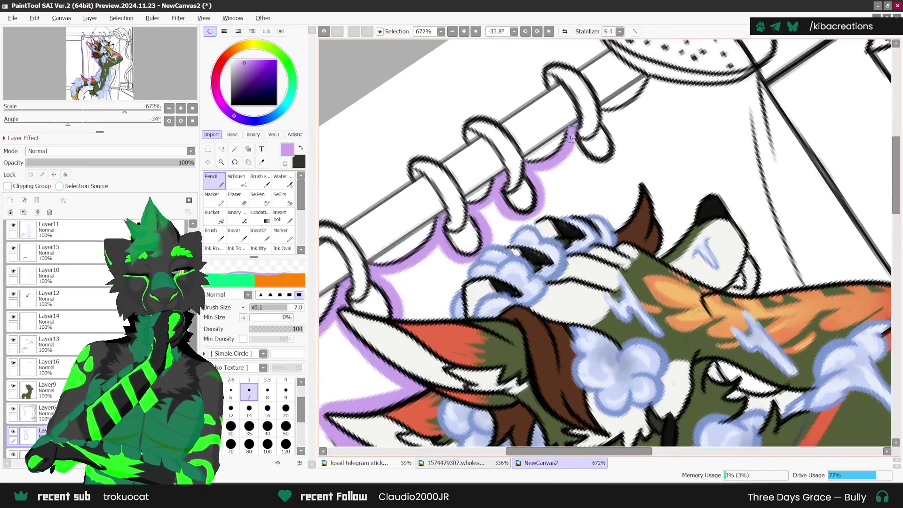
{"action": "mouse_move", "coordinate": [572, 138]}
{"action": "left_mouse_down"}
{"action": "mouse_move", "coordinate": [617, 150]}
{"action": "mouse_move", "coordinate": [610, 113]}
{"action": "left_mouse_up"}
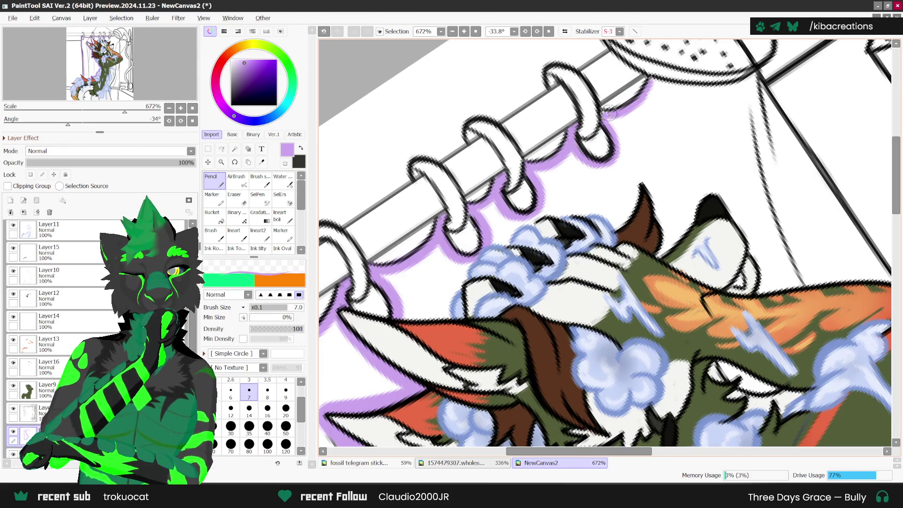
{"action": "scroll", "coordinate": [609, 113], "scroll_direction": "down", "scroll_amount": 3}
{"action": "left_click", "coordinate": [548, 32]}
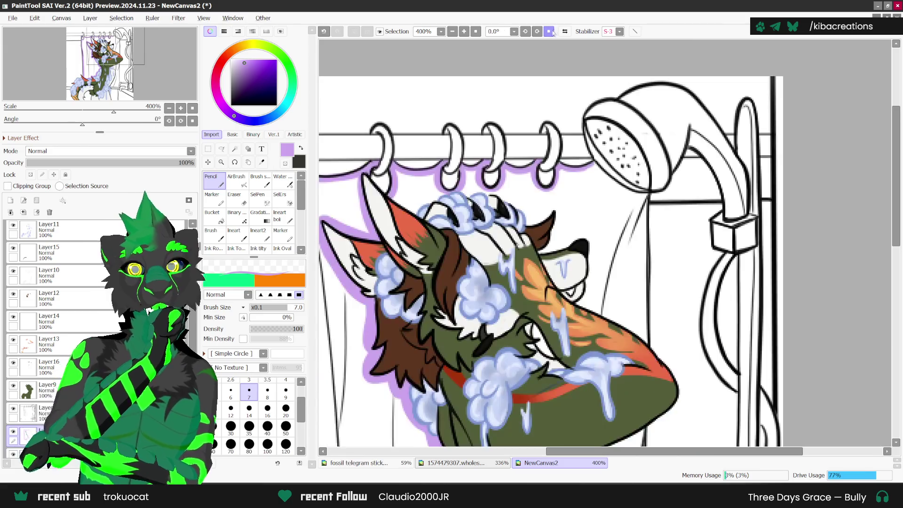
Add lilac along the shower head's lower edge, the orange fur edge, the jaw and the muzzle.
{"action": "scroll", "coordinate": [607, 168], "scroll_direction": "up", "scroll_amount": 2}
{"action": "mouse_move", "coordinate": [583, 158]}
{"action": "left_mouse_down"}
{"action": "mouse_move", "coordinate": [643, 201]}
{"action": "mouse_move", "coordinate": [591, 173]}
{"action": "mouse_move", "coordinate": [658, 207]}
{"action": "mouse_move", "coordinate": [662, 416]}
{"action": "left_mouse_up"}
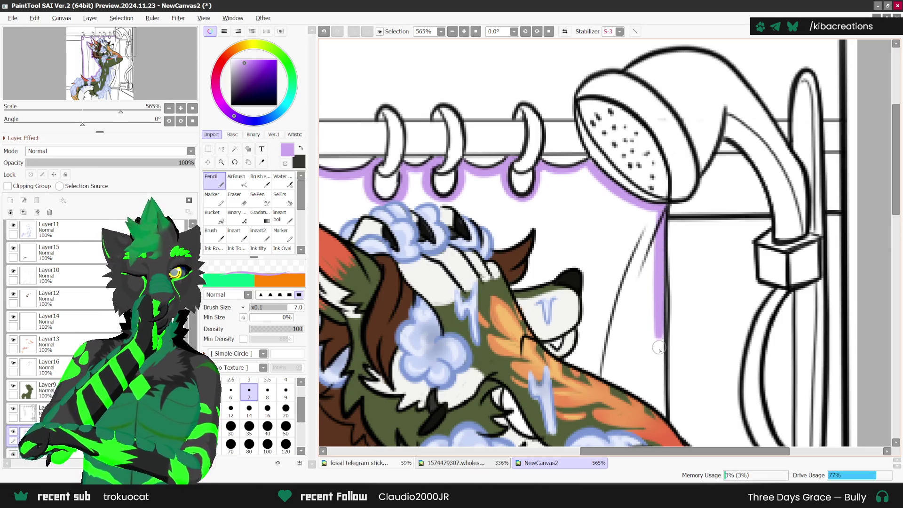
{"action": "mouse_move", "coordinate": [567, 368]}
{"action": "left_mouse_down"}
{"action": "mouse_move", "coordinate": [607, 374]}
{"action": "mouse_move", "coordinate": [655, 412]}
{"action": "left_mouse_up"}
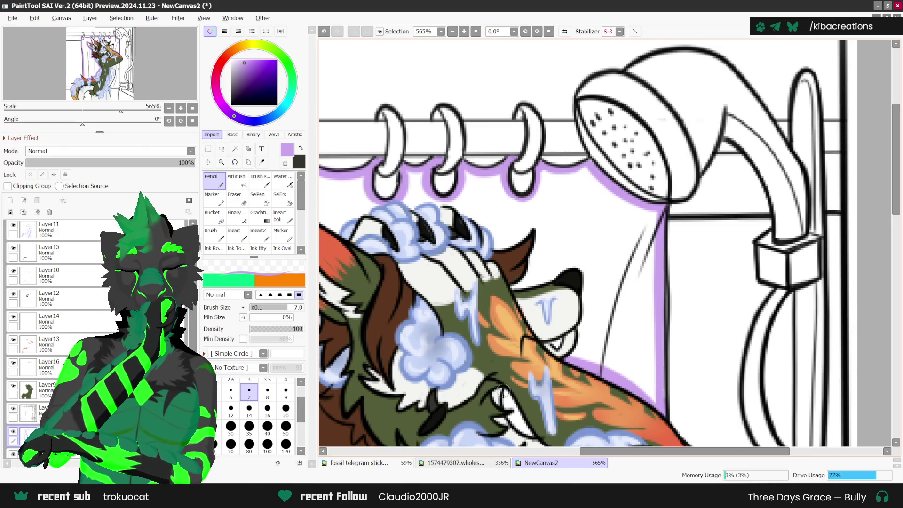
{"action": "left_click_drag", "start_coordinate": [501, 392], "coordinate": [529, 433]}
{"action": "mouse_move", "coordinate": [559, 362]}
{"action": "left_mouse_down"}
{"action": "mouse_move", "coordinate": [583, 281]}
{"action": "mouse_move", "coordinate": [407, 198]}
{"action": "mouse_move", "coordinate": [450, 200]}
{"action": "left_mouse_up"}
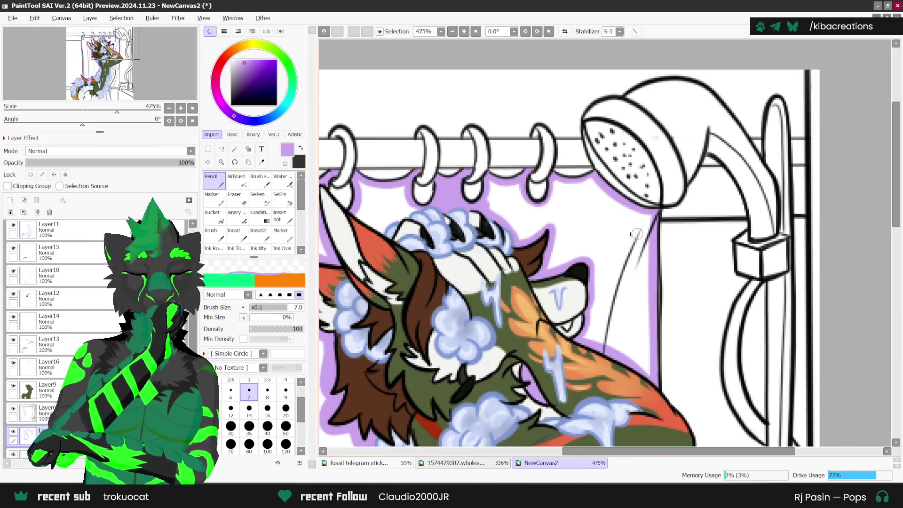
Extend the purple outline down beside the canine's arm.
{"action": "left_click_drag", "start_coordinate": [450, 200], "coordinate": [399, 217]}
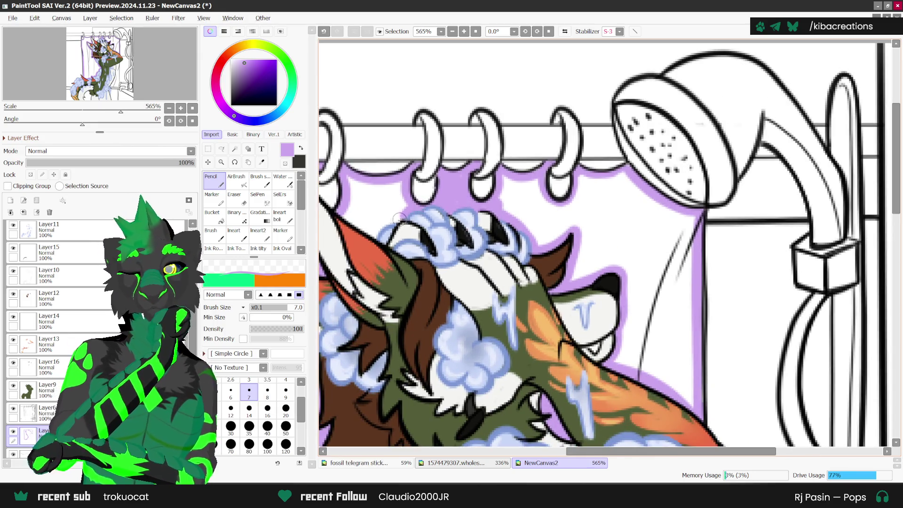
{"action": "scroll", "coordinate": [692, 199], "scroll_direction": "down", "scroll_amount": 3}
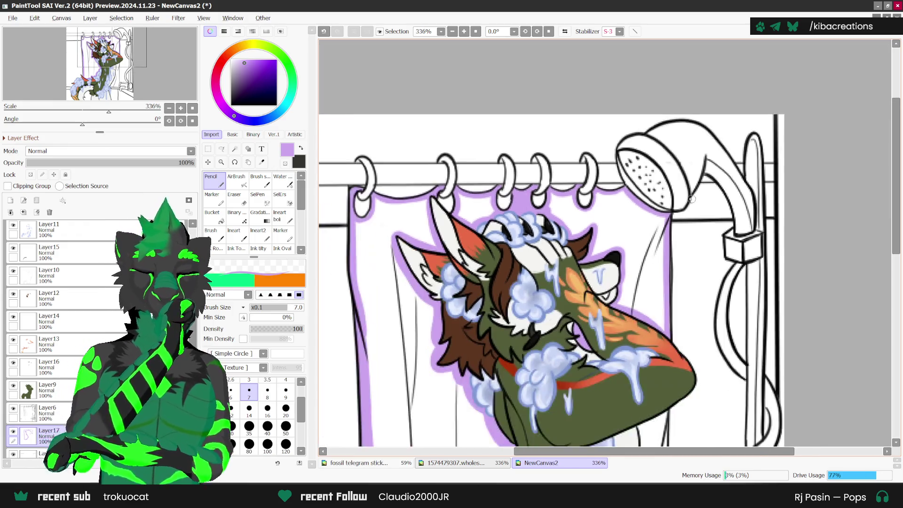
{"action": "scroll", "coordinate": [692, 199], "scroll_direction": "down", "scroll_amount": 1}
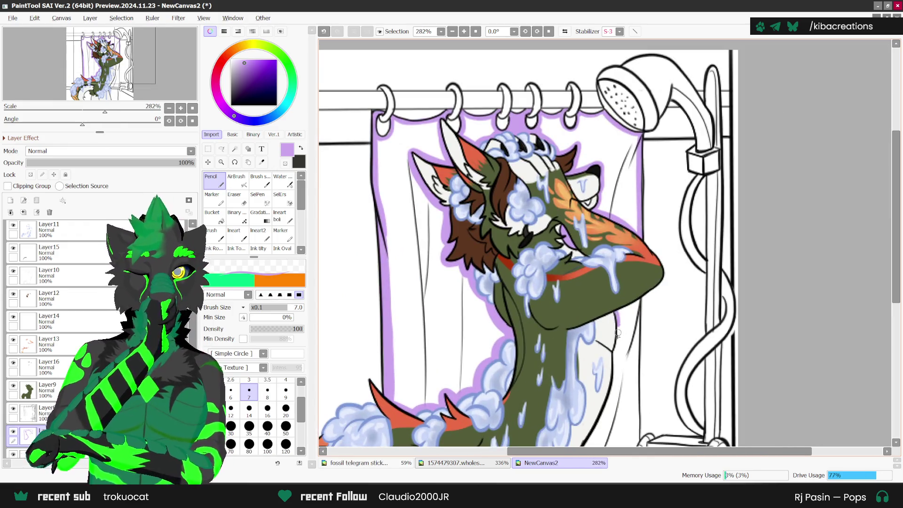
{"action": "scroll", "coordinate": [628, 295], "scroll_direction": "up", "scroll_amount": 2}
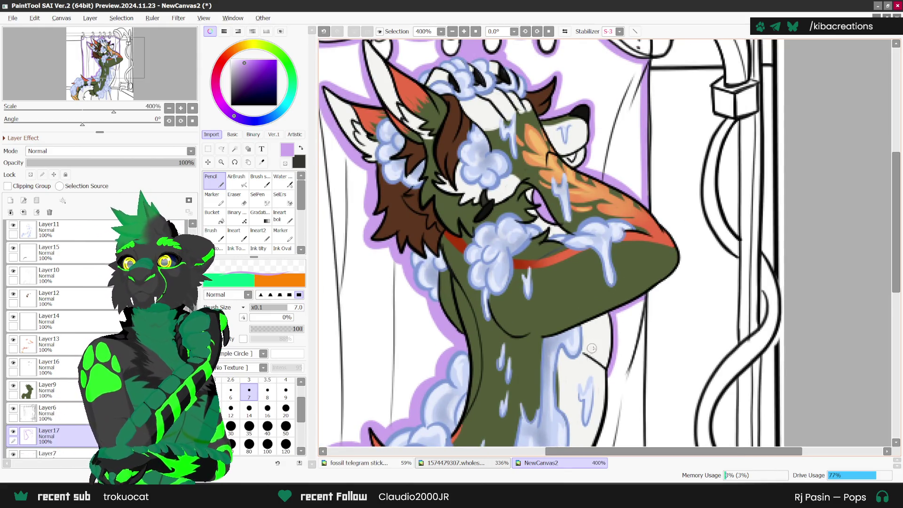
{"action": "scroll", "coordinate": [611, 324], "scroll_direction": "down", "scroll_amount": 2}
{"action": "scroll", "coordinate": [641, 290], "scroll_direction": "down", "scroll_amount": 2}
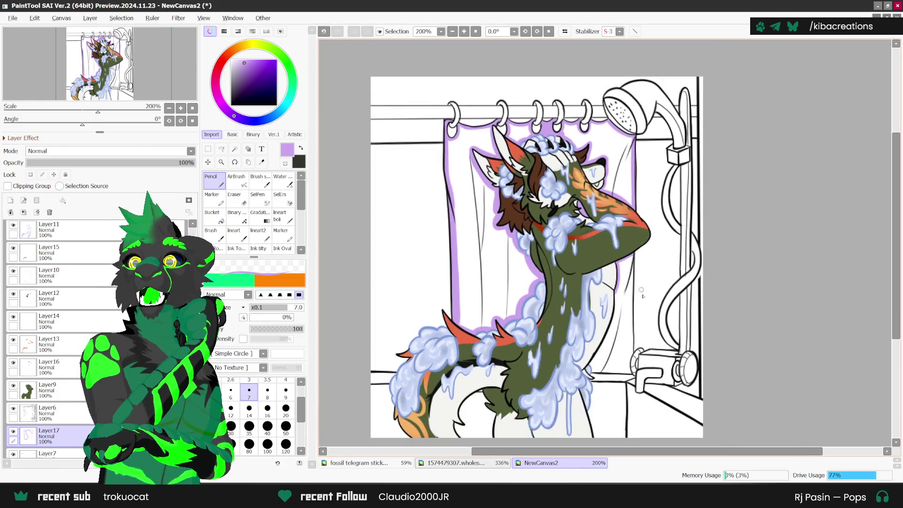
{"action": "scroll", "coordinate": [642, 290], "scroll_direction": "up", "scroll_amount": 1}
{"action": "scroll", "coordinate": [634, 294], "scroll_direction": "up", "scroll_amount": 2}
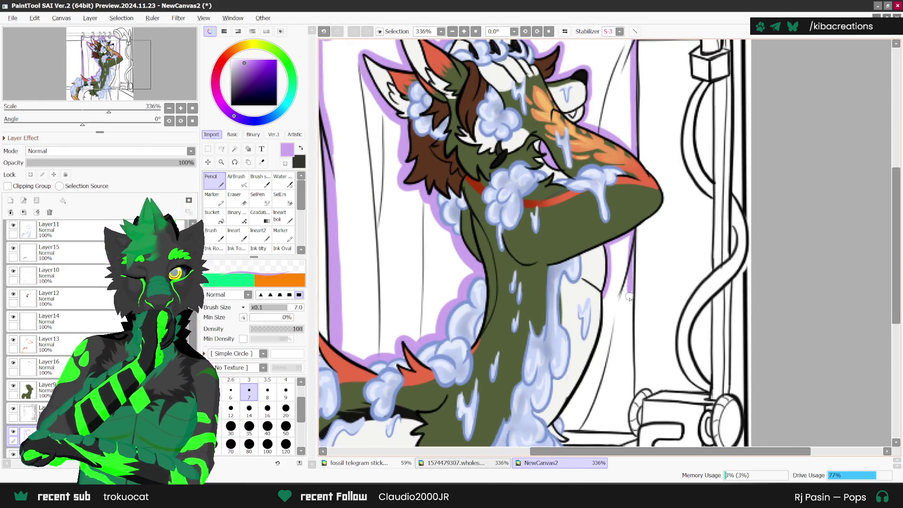
{"action": "left_click_drag", "start_coordinate": [630, 240], "coordinate": [629, 402]}
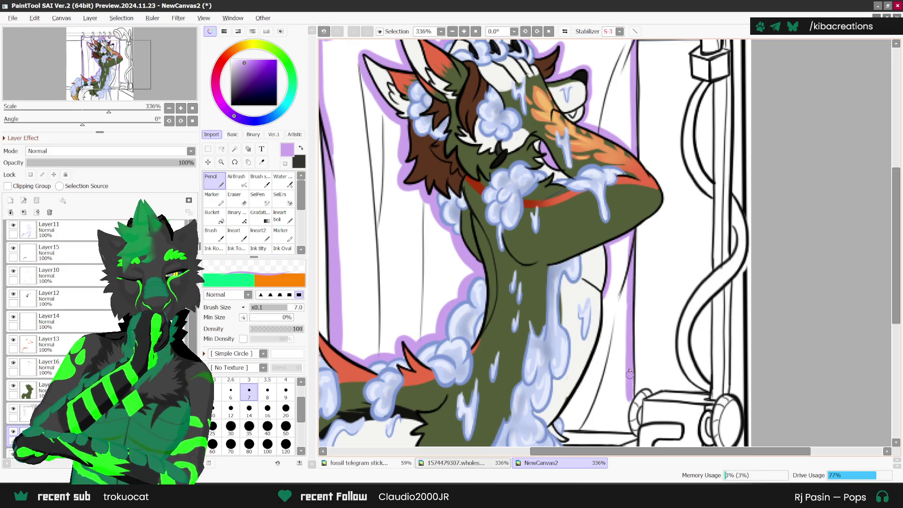
Draw dark lines along the body edge and the window sill.
{"action": "scroll", "coordinate": [624, 344], "scroll_direction": "down", "scroll_amount": 1}
{"action": "scroll", "coordinate": [596, 353], "scroll_direction": "down", "scroll_amount": 1}
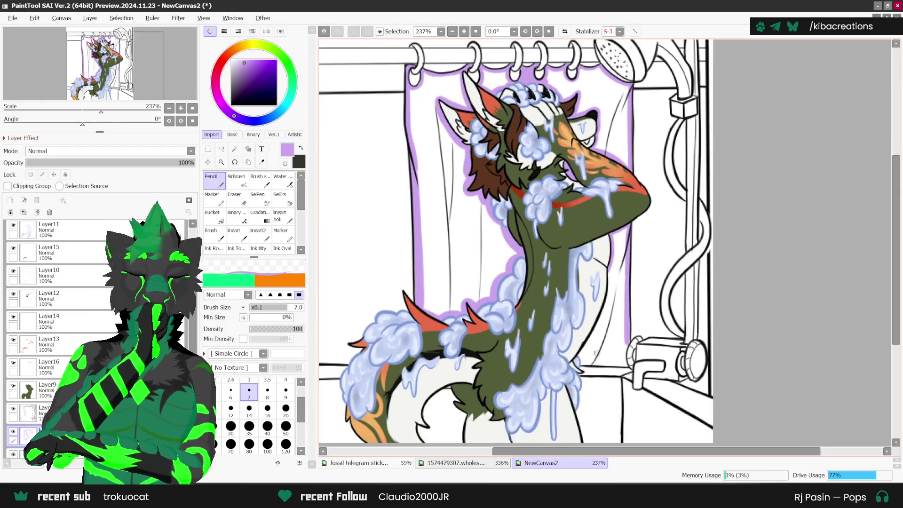
{"action": "scroll", "coordinate": [596, 352], "scroll_direction": "up", "scroll_amount": 2}
{"action": "left_click_drag", "start_coordinate": [579, 353], "coordinate": [616, 249]}
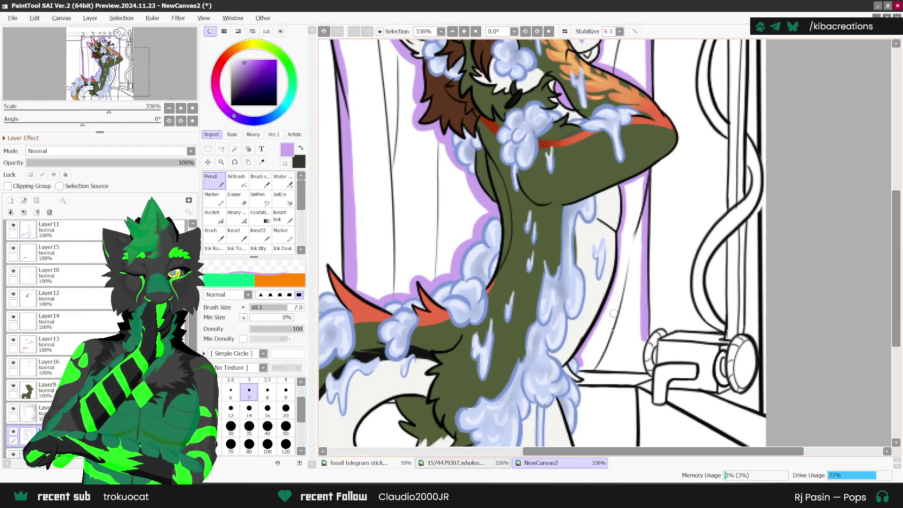
{"action": "scroll", "coordinate": [614, 313], "scroll_direction": "up", "scroll_amount": 1}
{"action": "left_click_drag", "start_coordinate": [573, 367], "coordinate": [655, 366]}
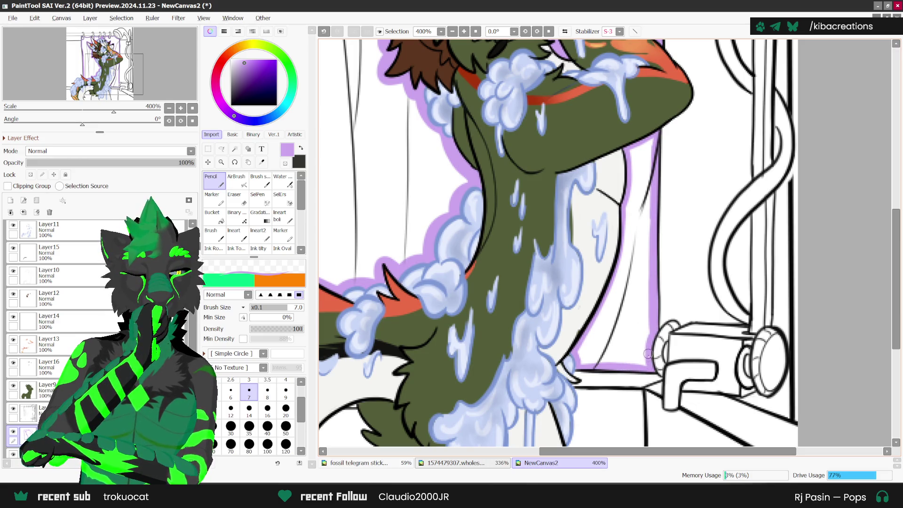
{"action": "scroll", "coordinate": [647, 354], "scroll_direction": "down", "scroll_amount": 4}
Bucket-fill the four white curtain regions, including the top gap, with lilac purple.
{"action": "key", "text": "g"}
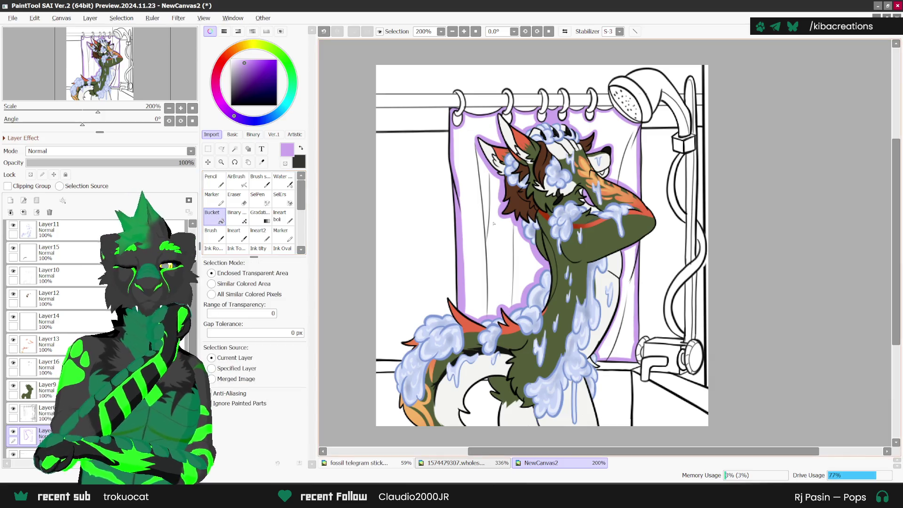
{"action": "left_click", "coordinate": [493, 223]}
{"action": "left_click", "coordinate": [621, 155]}
{"action": "left_click", "coordinate": [523, 120]}
{"action": "left_click", "coordinate": [624, 297]}
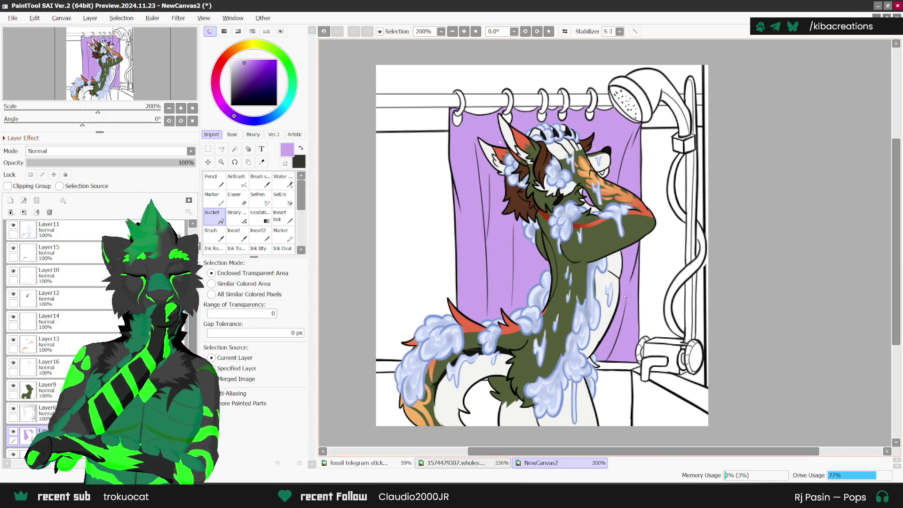
Return to the Pencil, turn on Preserve Opacity and pick a darker purple for shading.
{"action": "key", "text": "n"}
{"action": "scroll", "coordinate": [522, 287], "scroll_direction": "up", "scroll_amount": 2}
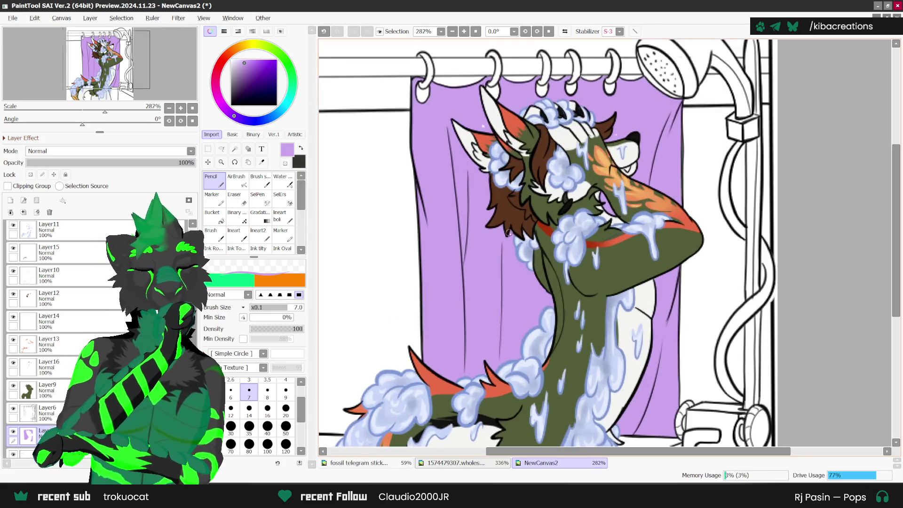
{"action": "scroll", "coordinate": [584, 373], "scroll_direction": "down", "scroll_amount": 1}
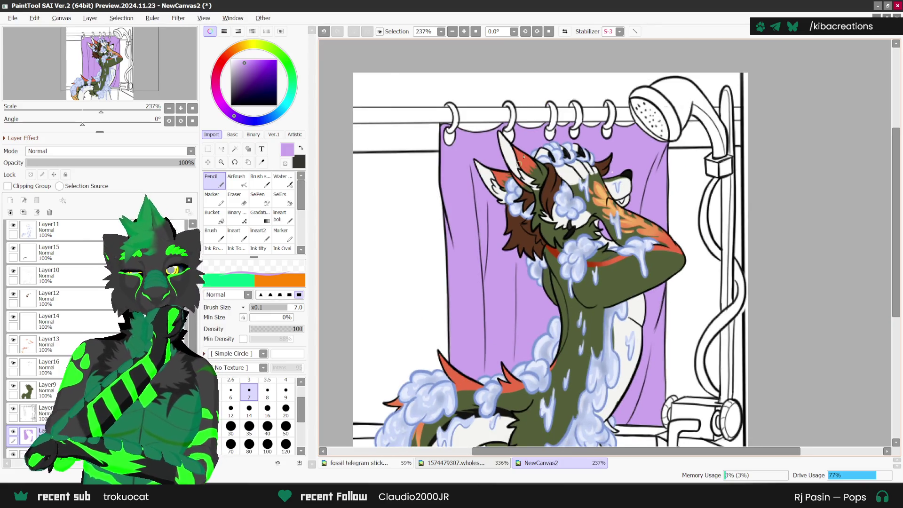
{"action": "scroll", "coordinate": [522, 157], "scroll_direction": "down", "scroll_amount": 1}
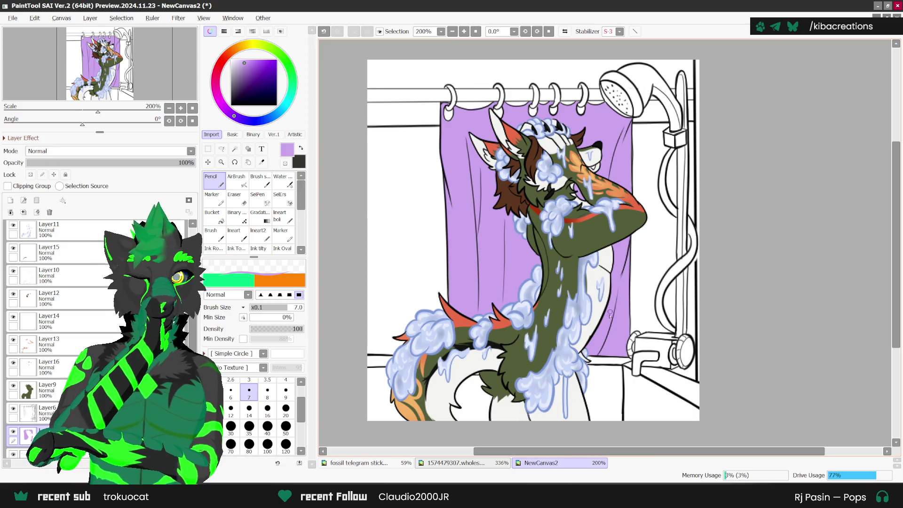
{"action": "scroll", "coordinate": [609, 312], "scroll_direction": "down", "scroll_amount": 1}
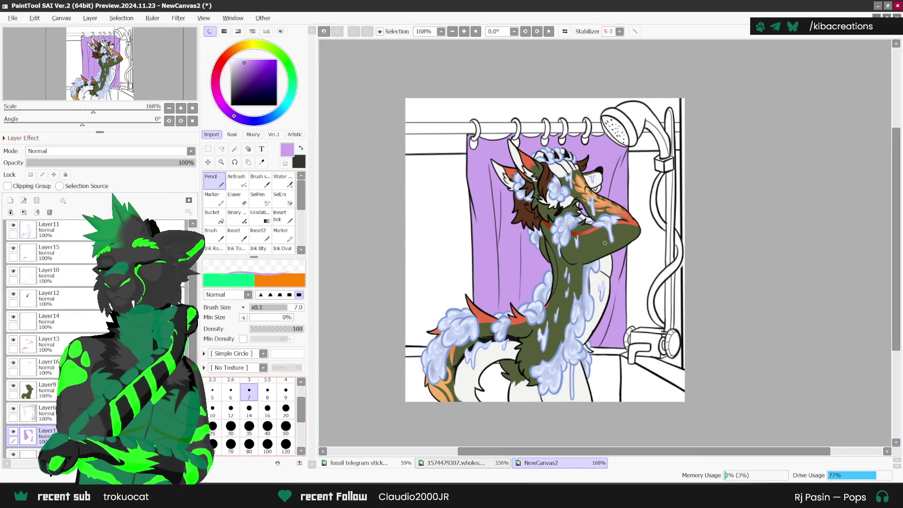
{"action": "left_click", "coordinate": [30, 174]}
{"action": "left_click", "coordinate": [247, 68]}
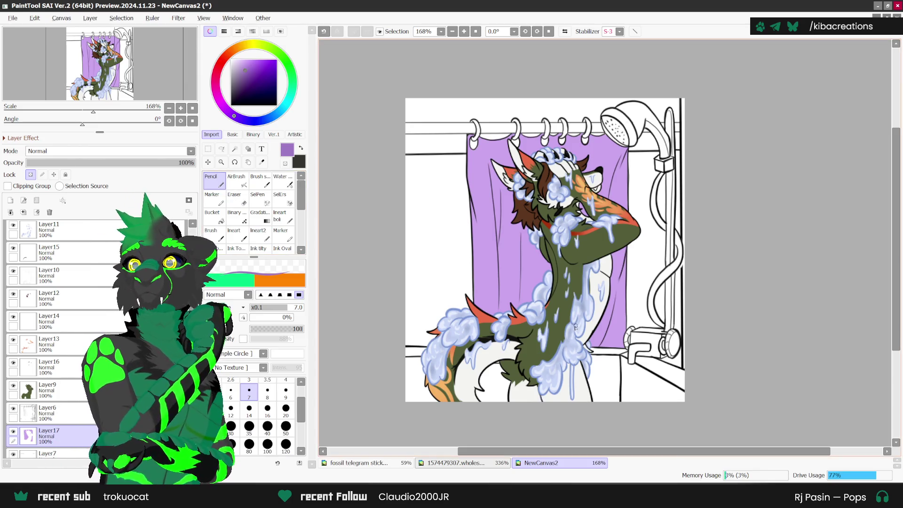
Paint three darker purple fold strokes down the left and middle of the curtain.
{"action": "scroll", "coordinate": [480, 181], "scroll_direction": "up", "scroll_amount": 1}
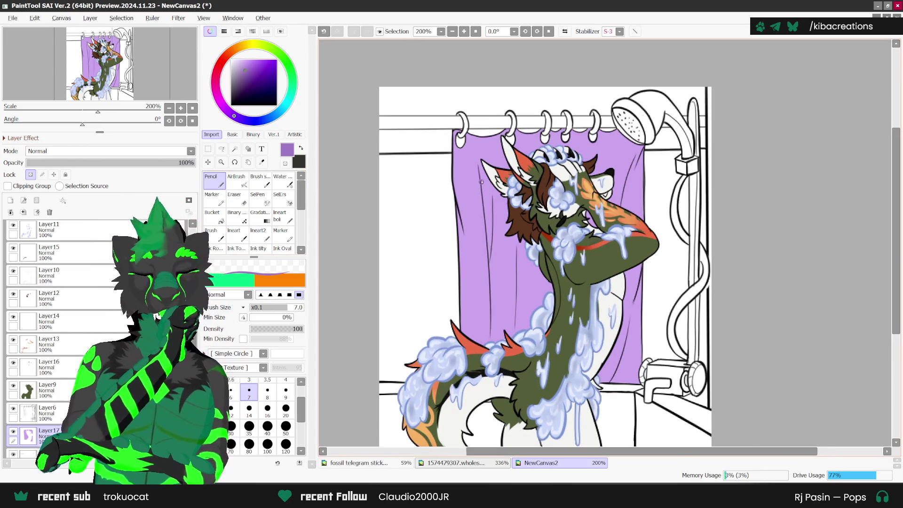
{"action": "scroll", "coordinate": [481, 182], "scroll_direction": "up", "scroll_amount": 2}
{"action": "left_click_drag", "start_coordinate": [476, 159], "coordinate": [493, 281]}
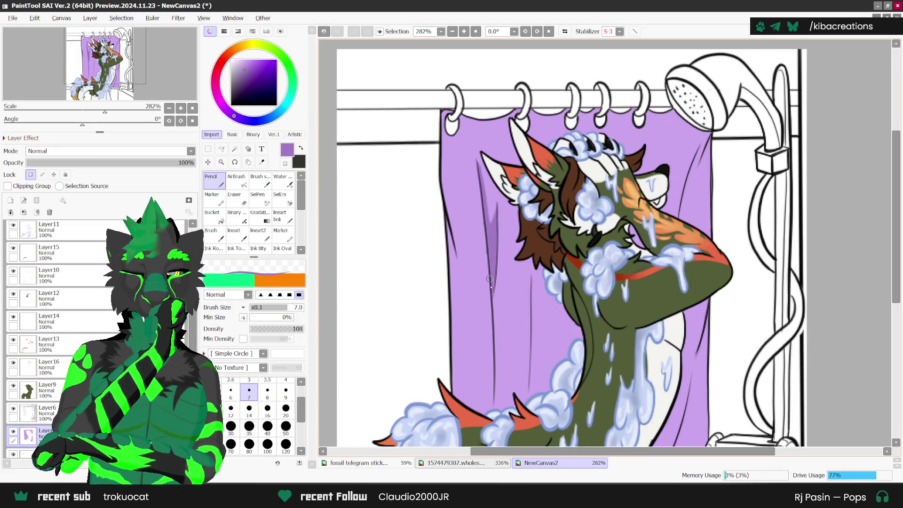
{"action": "left_click_drag", "start_coordinate": [495, 313], "coordinate": [495, 402]}
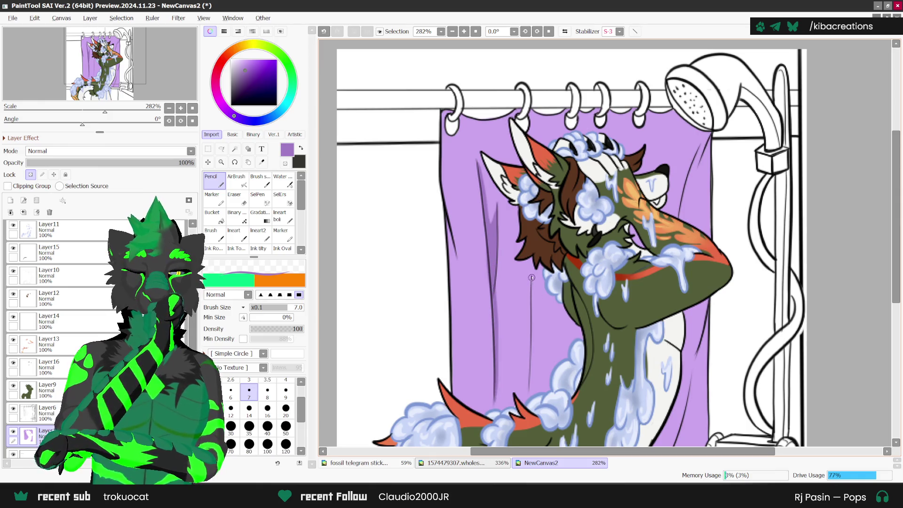
{"action": "left_click_drag", "start_coordinate": [531, 278], "coordinate": [531, 391]}
Add a darker fold at the curtain's upper right and undo a small stray stroke.
{"action": "scroll", "coordinate": [593, 155], "scroll_direction": "down", "scroll_amount": 1}
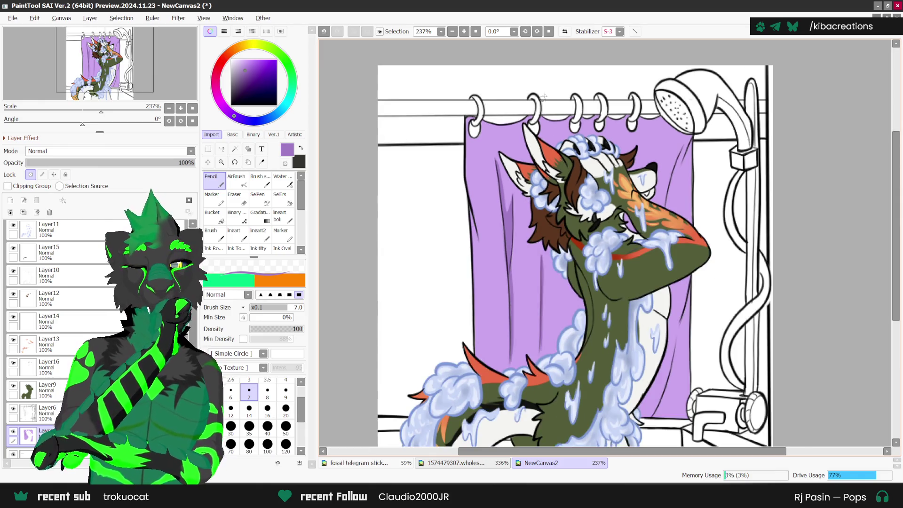
{"action": "scroll", "coordinate": [658, 301], "scroll_direction": "up", "scroll_amount": 1}
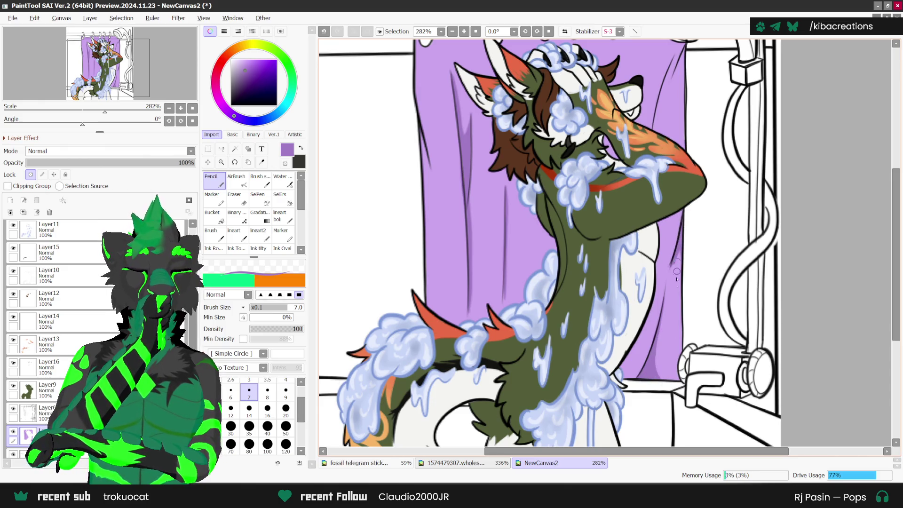
{"action": "scroll", "coordinate": [676, 271], "scroll_direction": "up", "scroll_amount": 1}
{"action": "scroll", "coordinate": [663, 225], "scroll_direction": "up", "scroll_amount": 1}
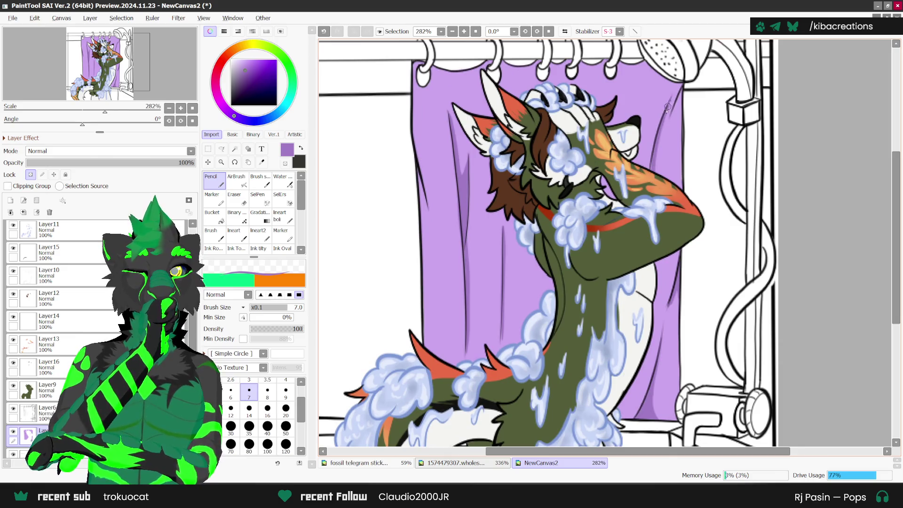
{"action": "left_click_drag", "start_coordinate": [665, 114], "coordinate": [657, 175]}
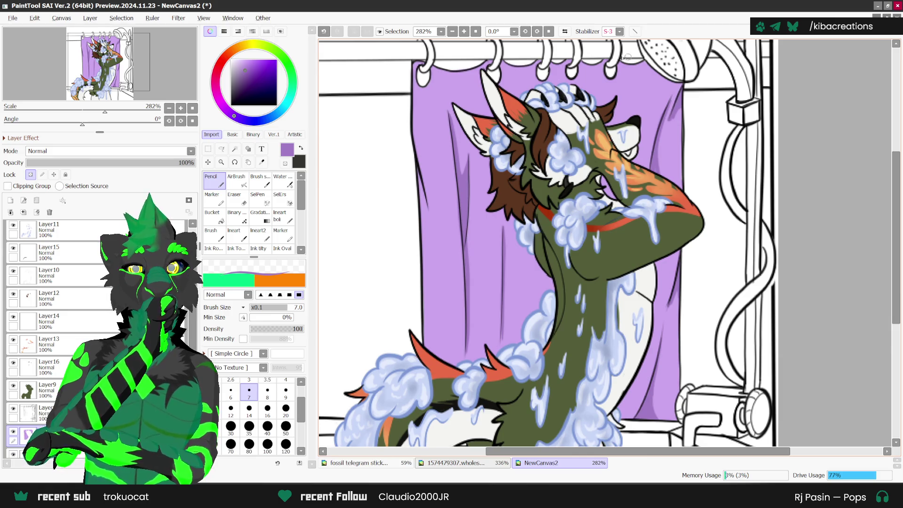
{"action": "scroll", "coordinate": [582, 226], "scroll_direction": "down", "scroll_amount": 1}
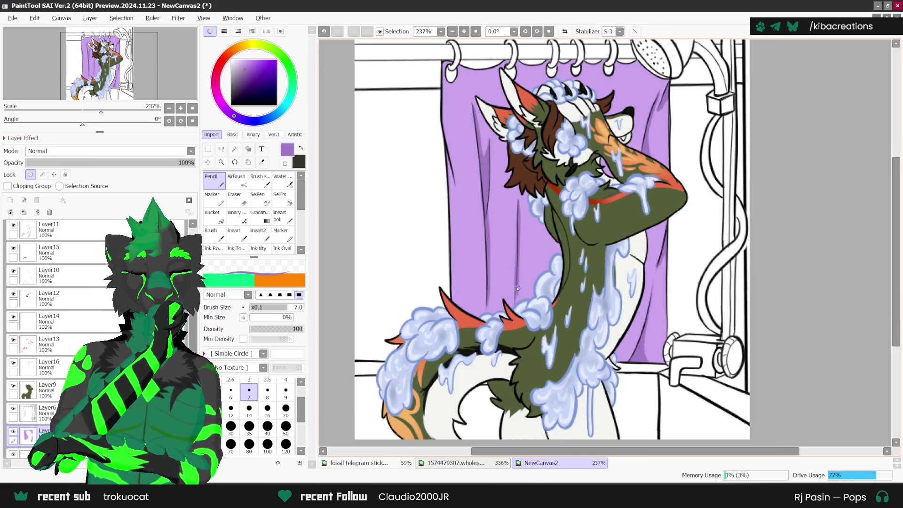
{"action": "scroll", "coordinate": [524, 221], "scroll_direction": "down", "scroll_amount": 1}
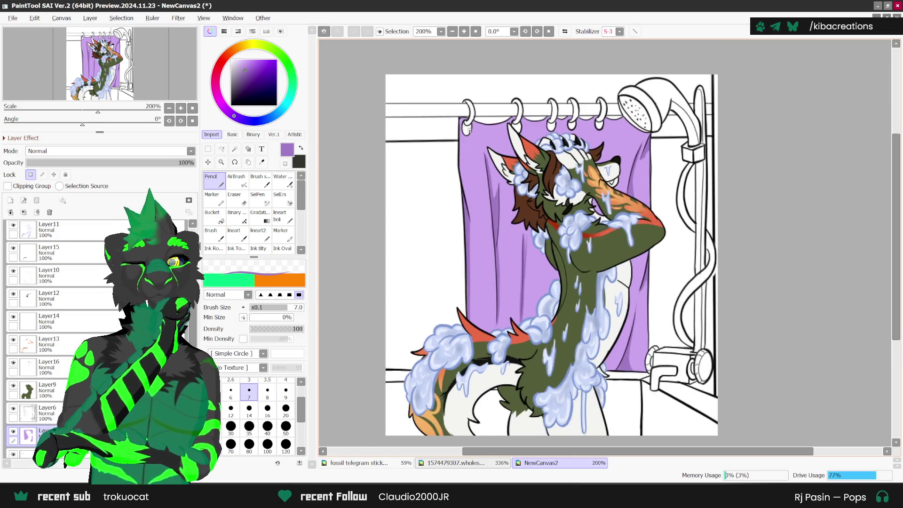
{"action": "scroll", "coordinate": [469, 142], "scroll_direction": "up", "scroll_amount": 2}
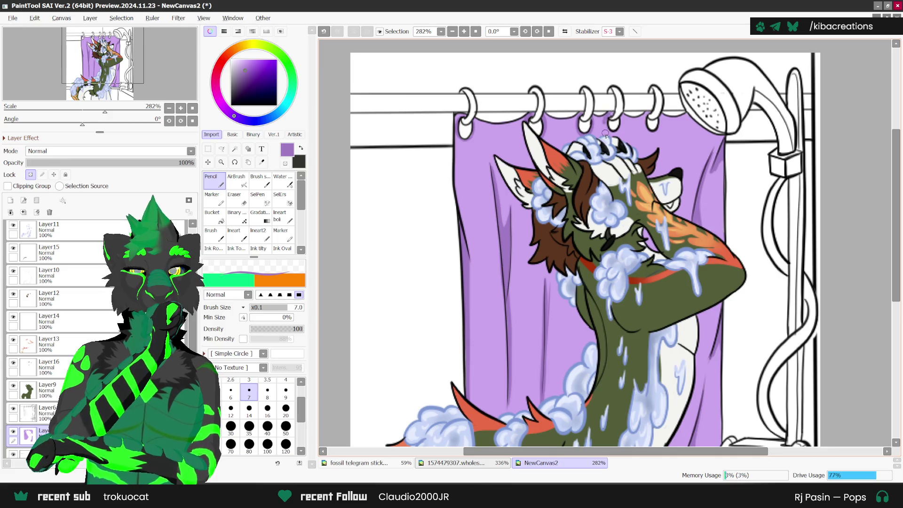
{"action": "key", "text": "ctrl+z"}
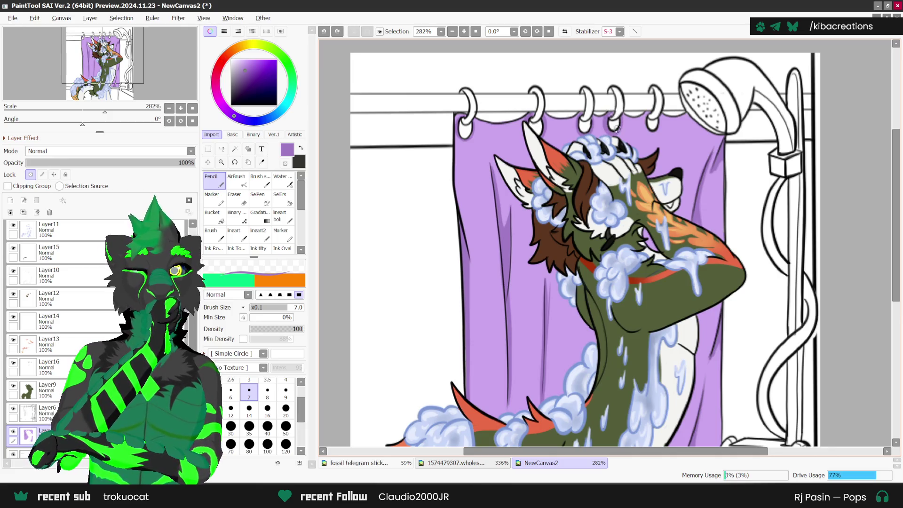
{"action": "left_click_drag", "start_coordinate": [616, 128], "coordinate": [615, 124]}
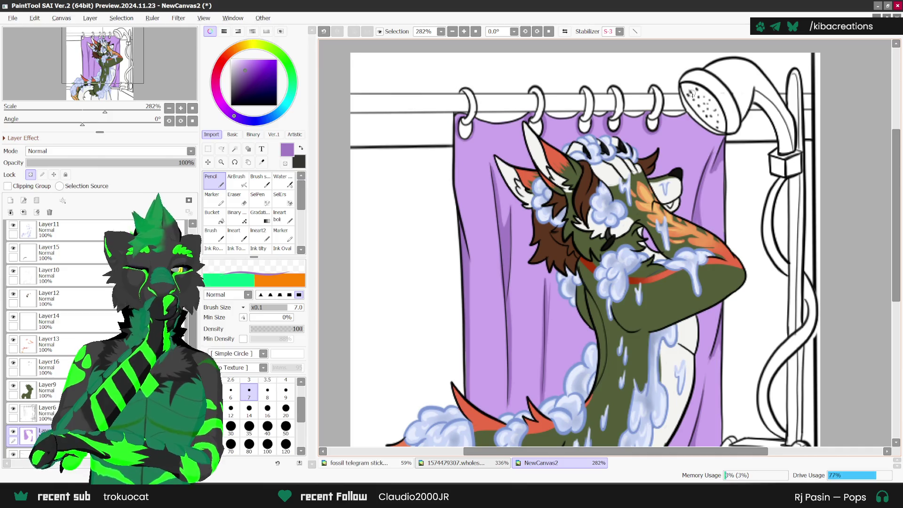
{"action": "scroll", "coordinate": [705, 93], "scroll_direction": "down", "scroll_amount": 1}
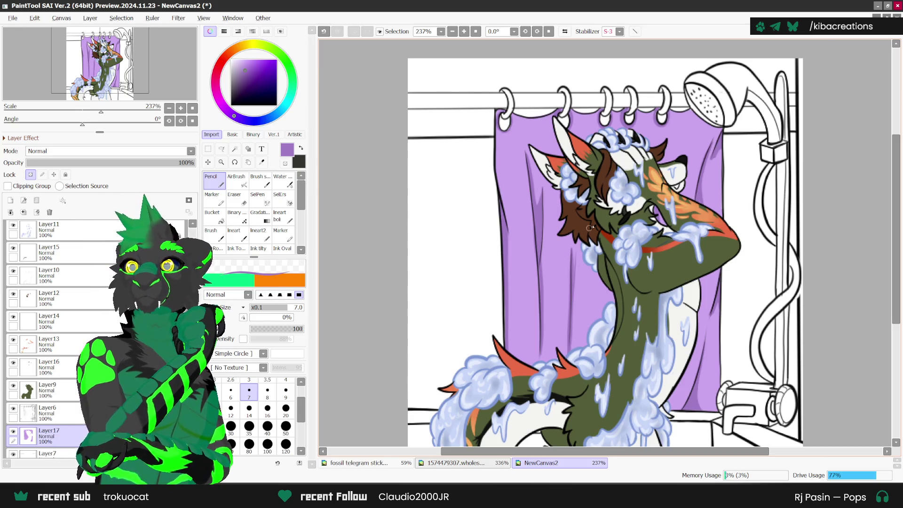
{"action": "scroll", "coordinate": [670, 231], "scroll_direction": "up", "scroll_amount": 1}
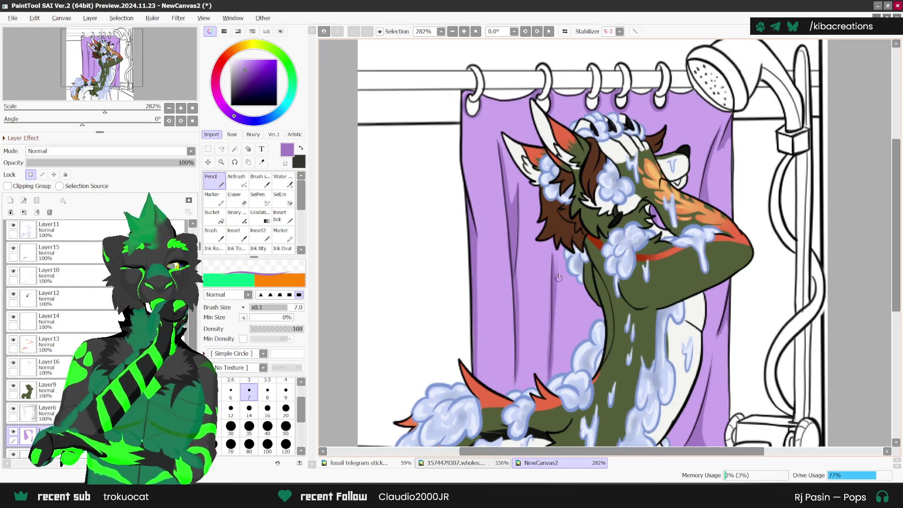
{"action": "left_click_drag", "start_coordinate": [557, 254], "coordinate": [555, 286]}
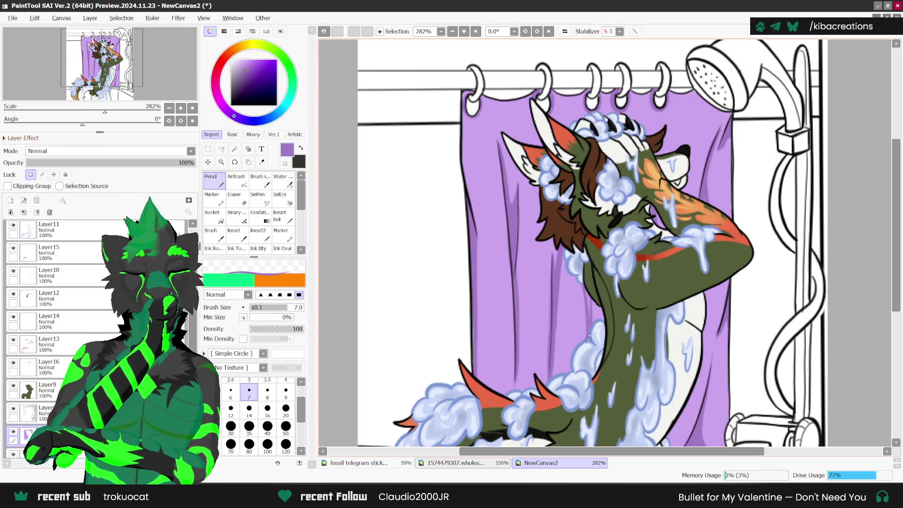
{"action": "scroll", "coordinate": [606, 301], "scroll_direction": "down", "scroll_amount": 2}
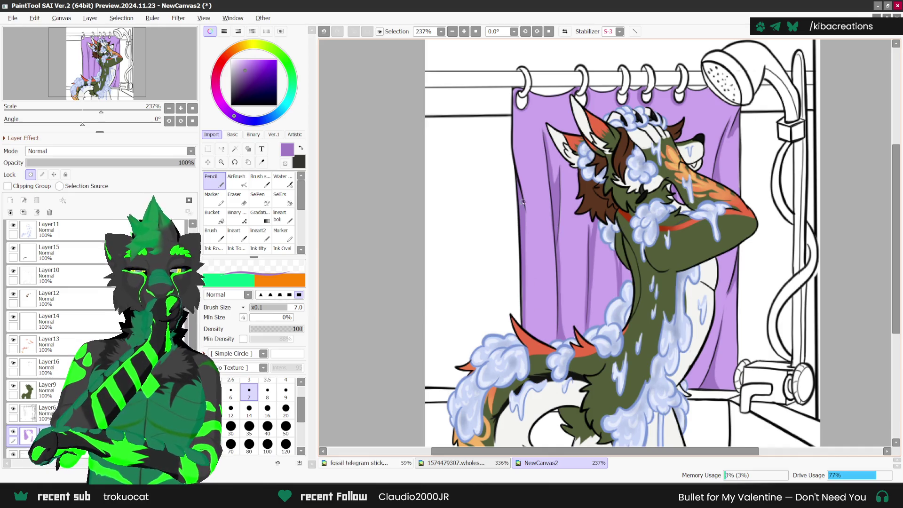
{"action": "scroll", "coordinate": [522, 278], "scroll_direction": "down", "scroll_amount": 2}
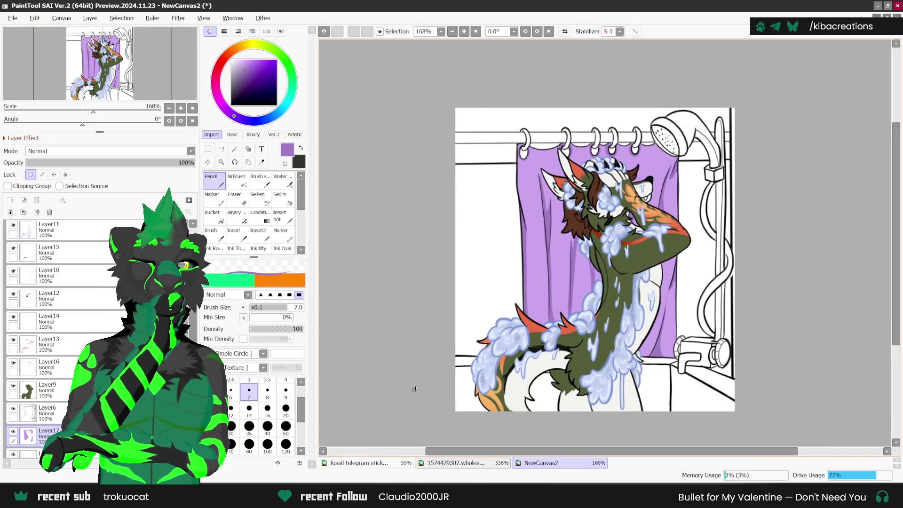
{"action": "scroll", "coordinate": [639, 332], "scroll_direction": "up", "scroll_amount": 1}
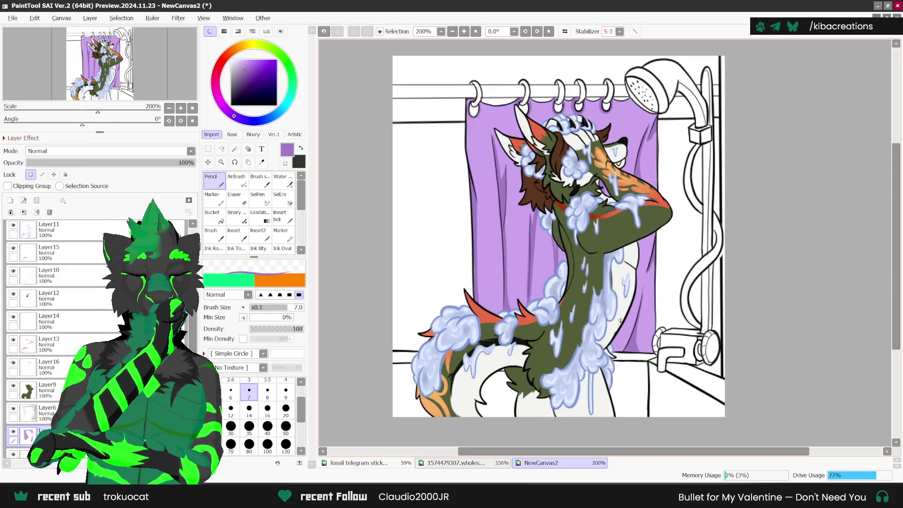
{"action": "scroll", "coordinate": [611, 343], "scroll_direction": "up", "scroll_amount": 1}
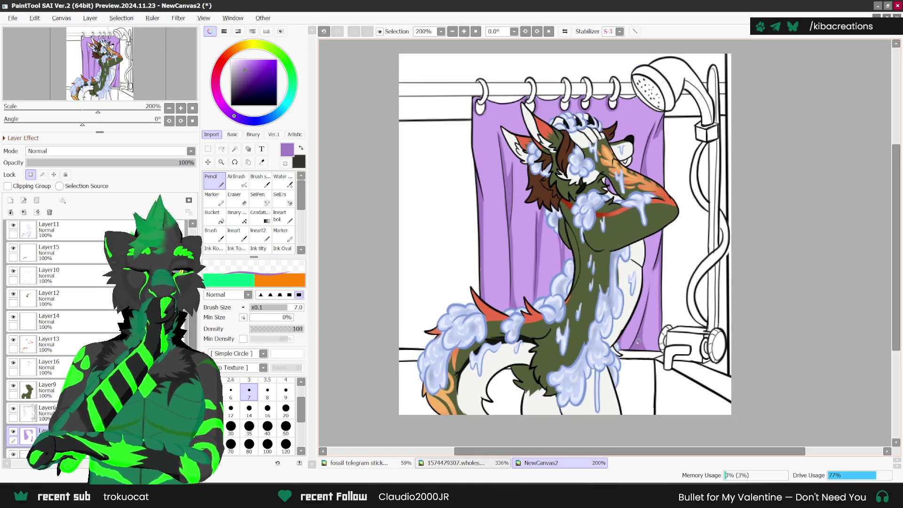
{"action": "scroll", "coordinate": [642, 169], "scroll_direction": "up", "scroll_amount": 1}
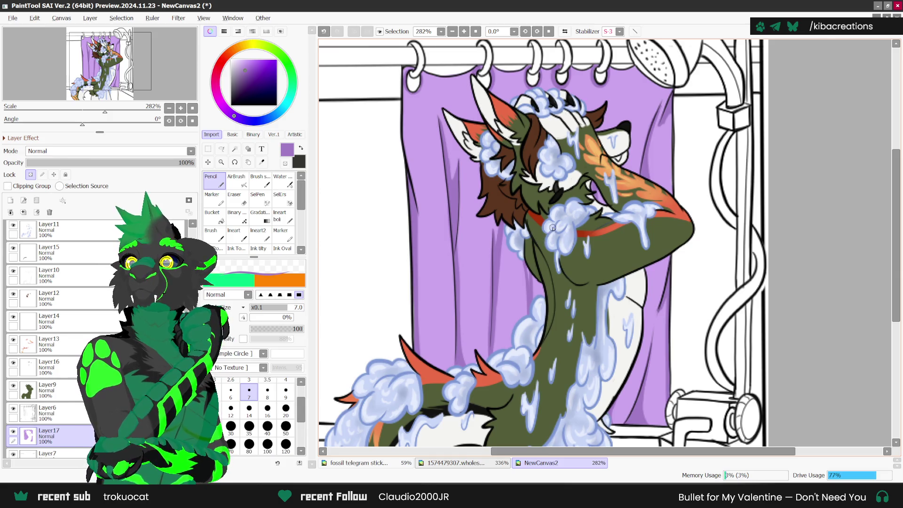
{"action": "scroll", "coordinate": [597, 183], "scroll_direction": "down", "scroll_amount": 1}
{"action": "scroll", "coordinate": [645, 132], "scroll_direction": "up", "scroll_amount": 2}
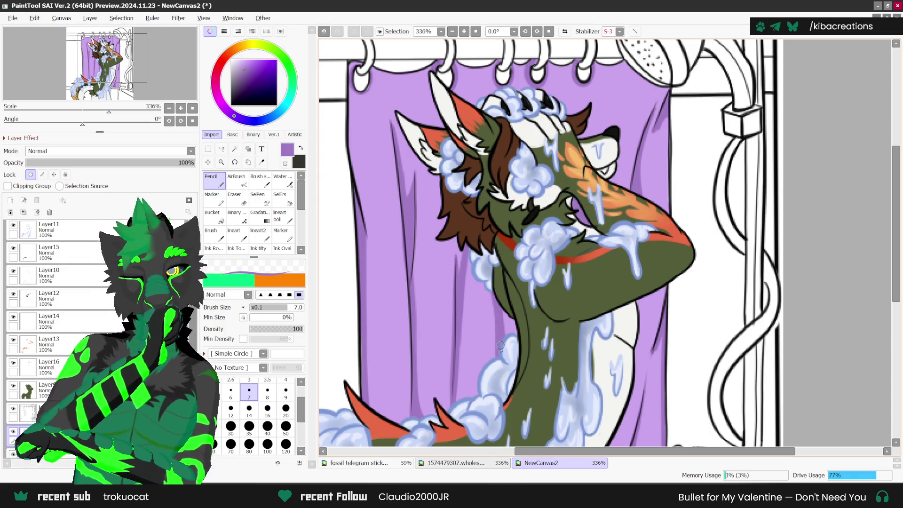
{"action": "scroll", "coordinate": [548, 335], "scroll_direction": "down", "scroll_amount": 1}
{"action": "scroll", "coordinate": [478, 152], "scroll_direction": "up", "scroll_amount": 1}
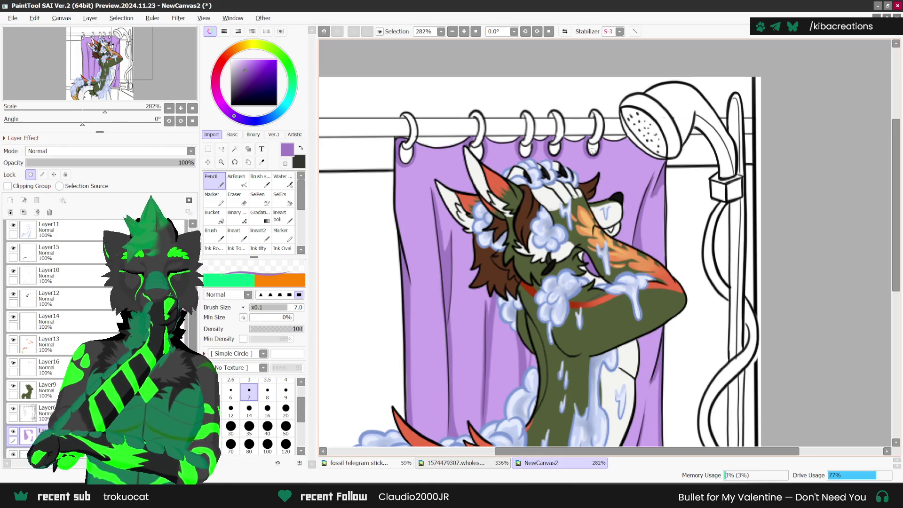
{"action": "scroll", "coordinate": [608, 152], "scroll_direction": "down", "scroll_amount": 2}
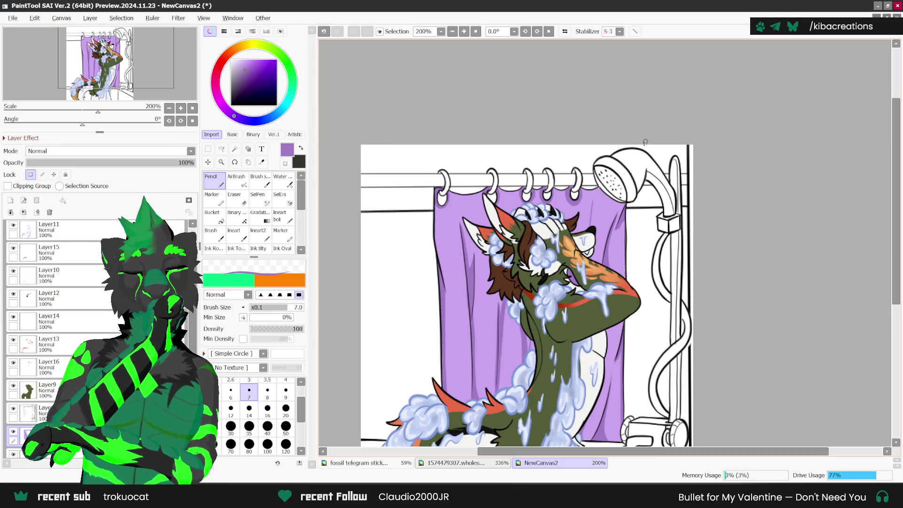
{"action": "scroll", "coordinate": [645, 142], "scroll_direction": "down", "scroll_amount": 1}
Airbrush pale lavender highlights down the curtain's left side.
{"action": "left_click", "coordinate": [238, 59]}
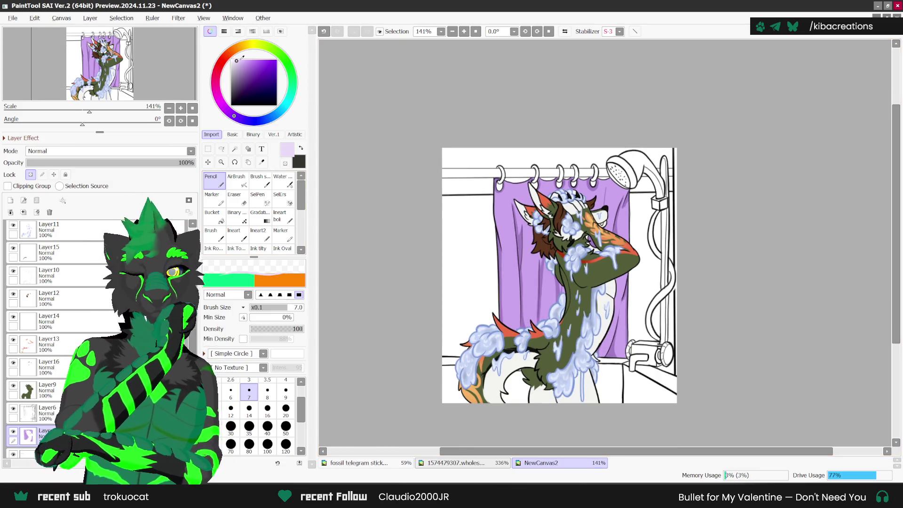
{"action": "left_click", "coordinate": [236, 179]}
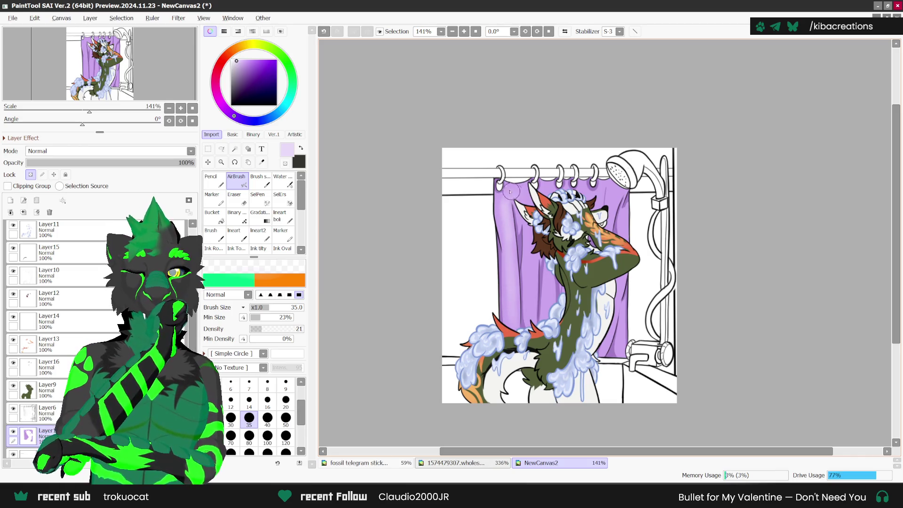
{"action": "left_click_drag", "start_coordinate": [511, 189], "coordinate": [519, 322]}
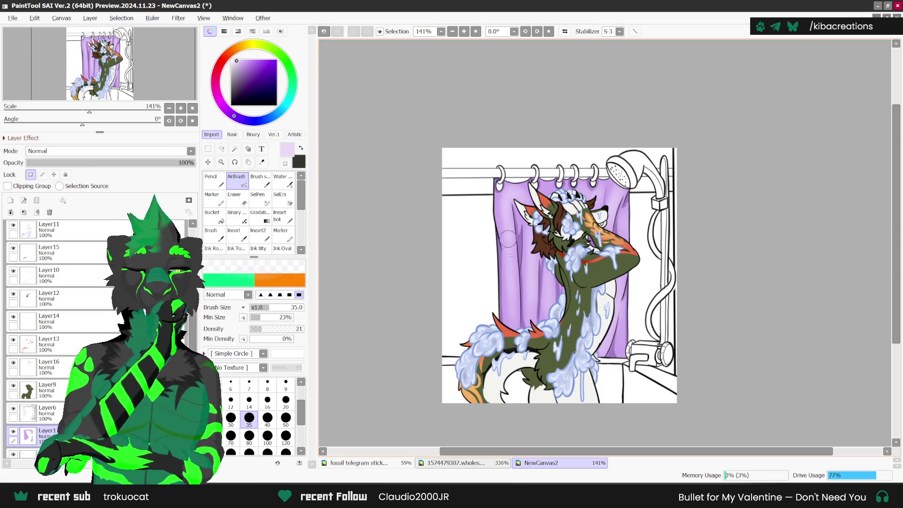
{"action": "scroll", "coordinate": [685, 302], "scroll_direction": "down", "scroll_amount": 1}
{"action": "scroll", "coordinate": [658, 291], "scroll_direction": "up", "scroll_amount": 1}
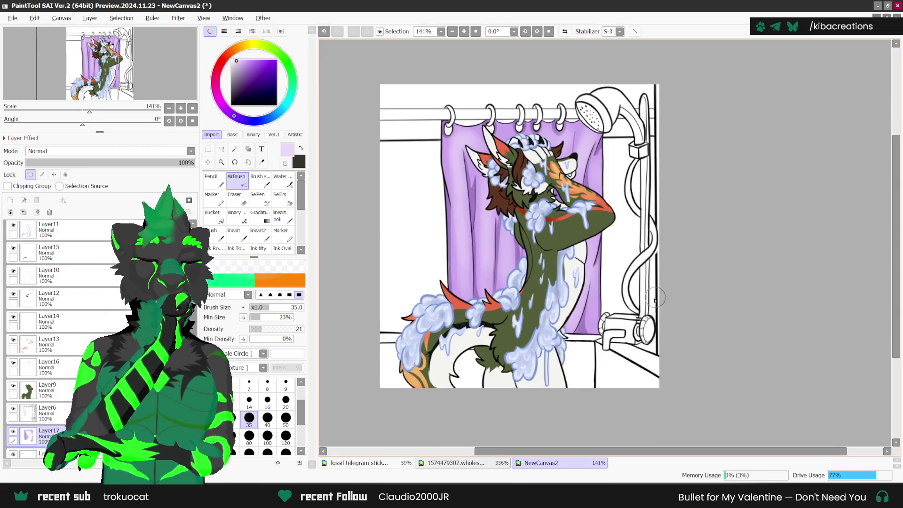
{"action": "scroll", "coordinate": [611, 286], "scroll_direction": "down", "scroll_amount": 1}
{"action": "scroll", "coordinate": [598, 283], "scroll_direction": "up", "scroll_amount": 1}
{"action": "scroll", "coordinate": [47, 329], "scroll_direction": "down", "scroll_amount": 2}
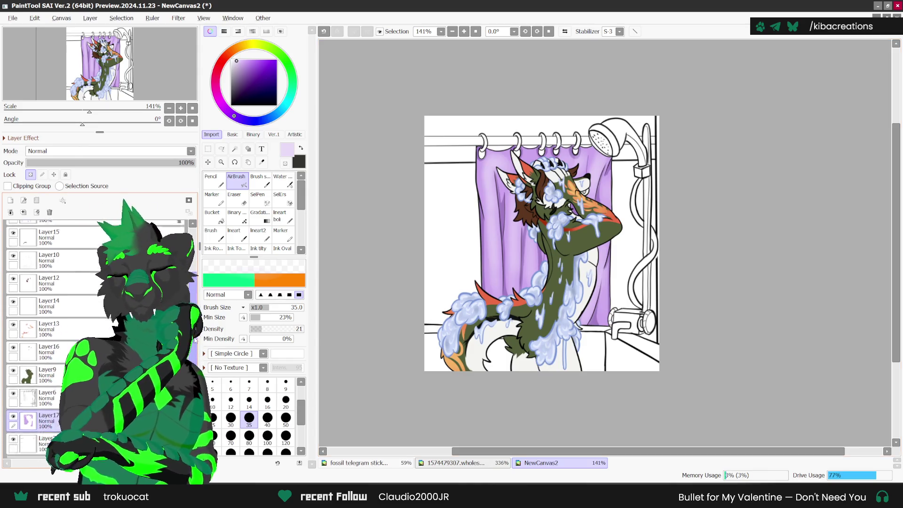
Add a new empty layer above Layer7 and choose near-black for the curtain rod.
{"action": "left_click", "coordinate": [47, 422]}
{"action": "left_click", "coordinate": [11, 199]}
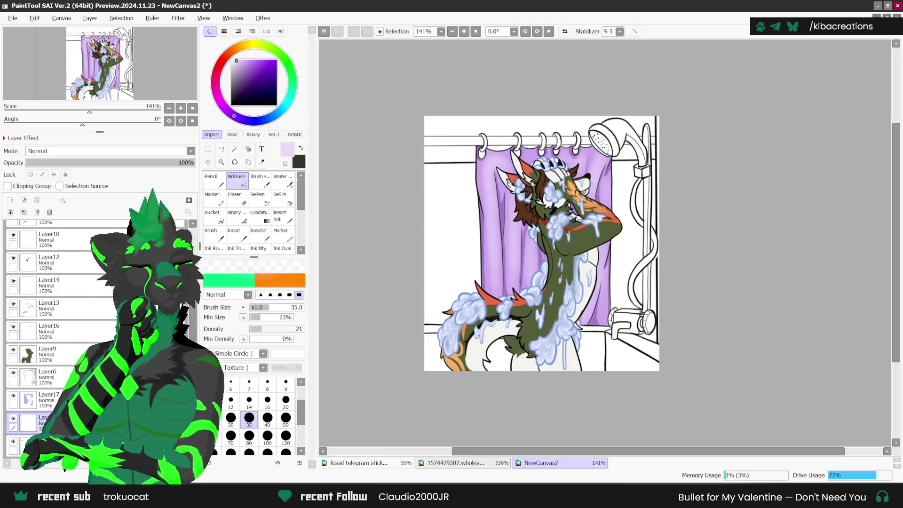
{"action": "scroll", "coordinate": [602, 327], "scroll_direction": "up", "scroll_amount": 1}
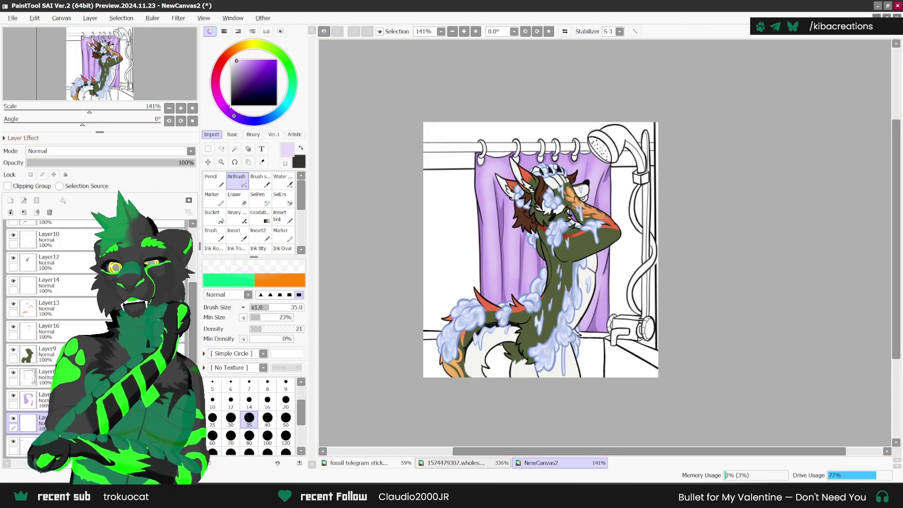
{"action": "left_click", "coordinate": [231, 98]}
On a -45° tilted view, draw the rod's two edge lines and bucket-fill between them black.
{"action": "left_click", "coordinate": [210, 179]}
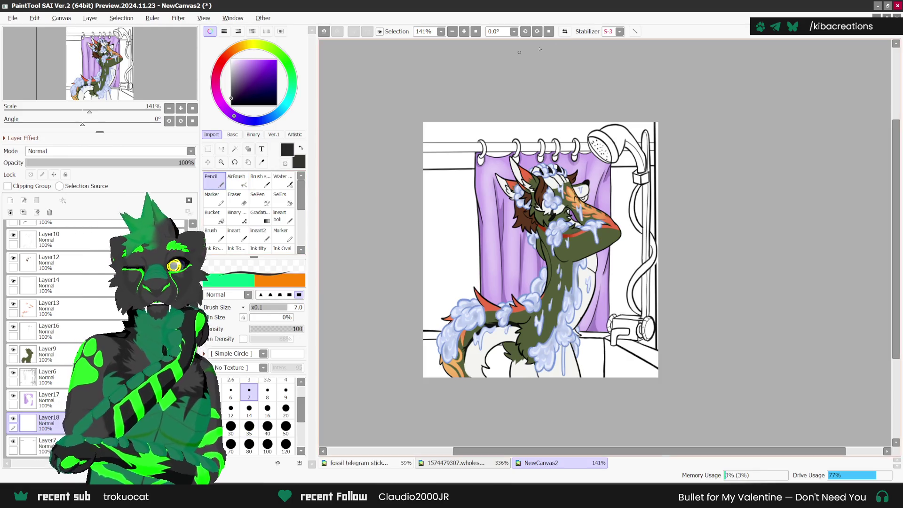
{"action": "key", "text": "Delete"}
{"action": "key", "text": "Delete"}
{"action": "key", "text": "Delete"}
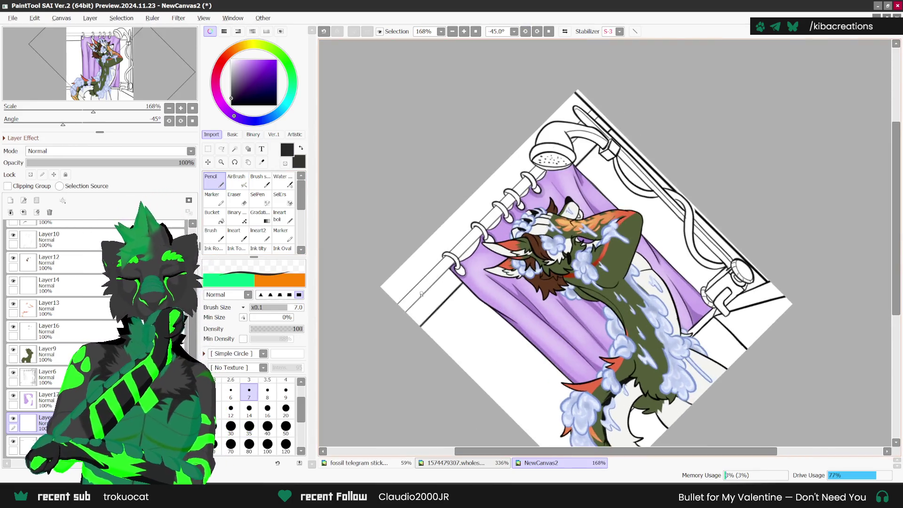
{"action": "scroll", "coordinate": [478, 205], "scroll_direction": "up", "scroll_amount": 10}
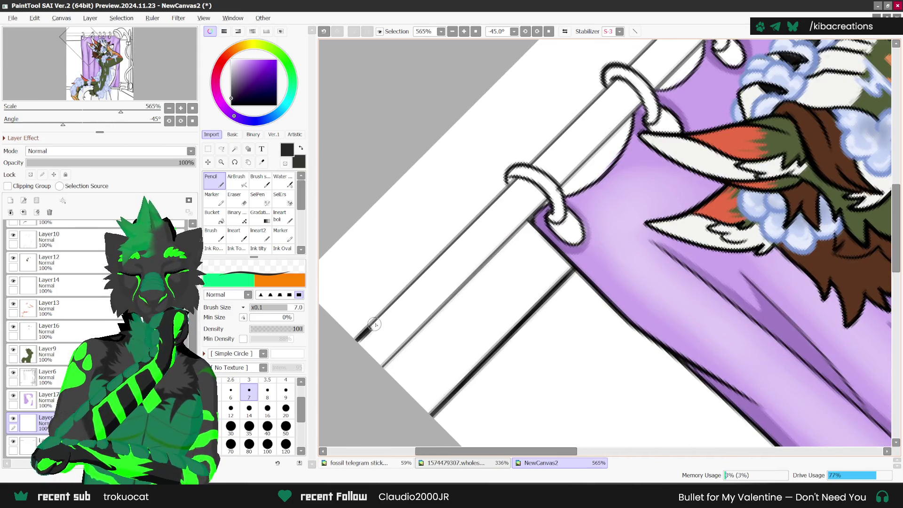
{"action": "left_click_drag", "start_coordinate": [374, 325], "coordinate": [516, 182]}
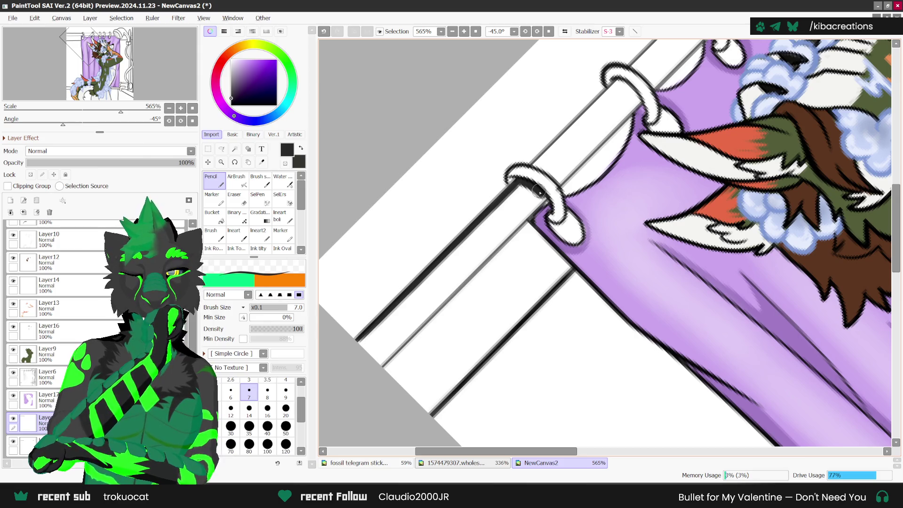
{"action": "left_click_drag", "start_coordinate": [540, 200], "coordinate": [363, 382]}
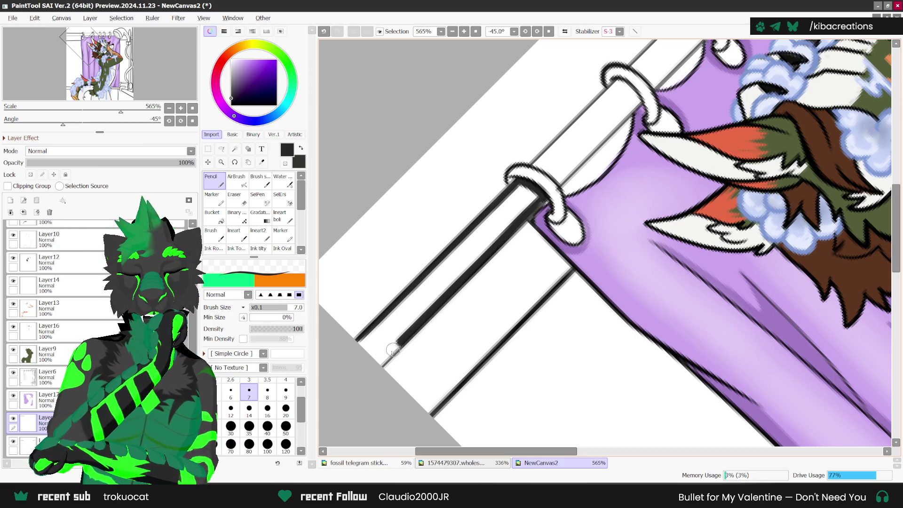
{"action": "key", "text": "g"}
{"action": "left_click", "coordinate": [447, 268]}
Darken the rod's edges and its white inner stripe between the rings.
{"action": "scroll", "coordinate": [446, 268], "scroll_direction": "down", "scroll_amount": 1}
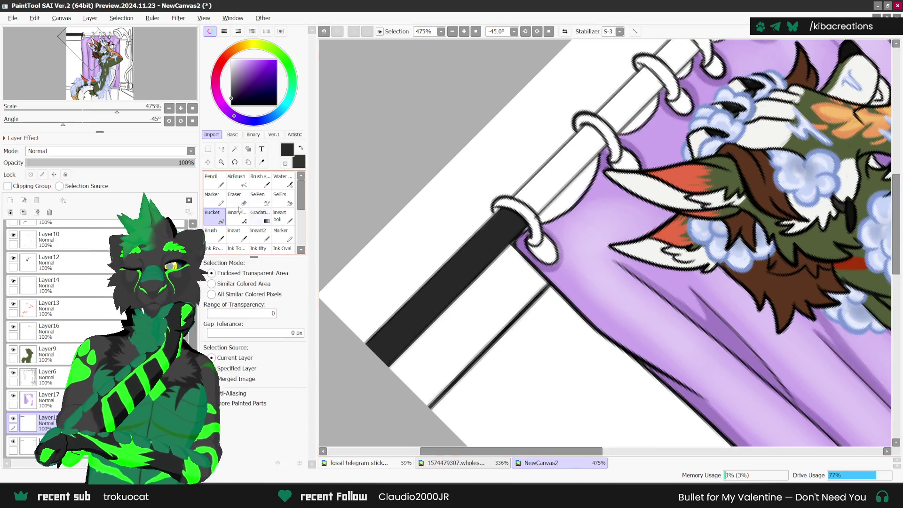
{"action": "left_click", "coordinate": [212, 180]}
{"action": "scroll", "coordinate": [502, 240], "scroll_direction": "up", "scroll_amount": 1}
{"action": "scroll", "coordinate": [519, 193], "scroll_direction": "up", "scroll_amount": 1}
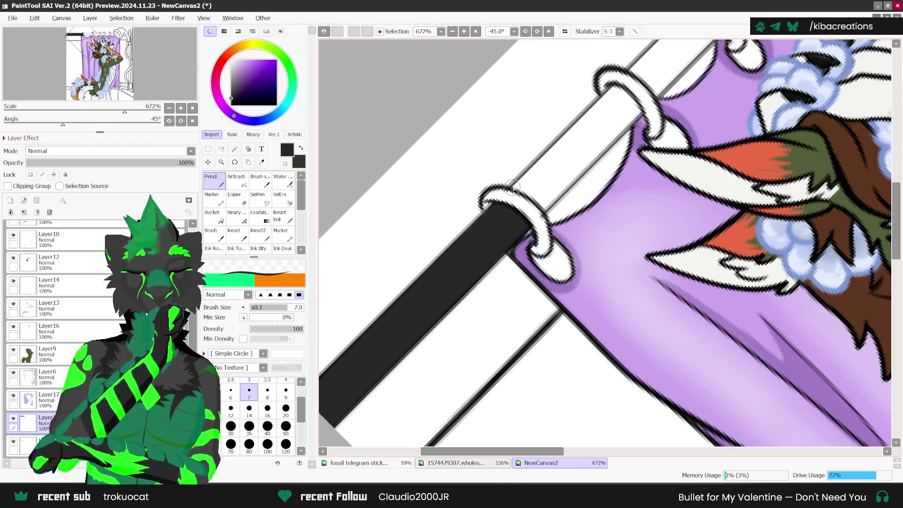
{"action": "left_click_drag", "start_coordinate": [519, 182], "coordinate": [623, 86]}
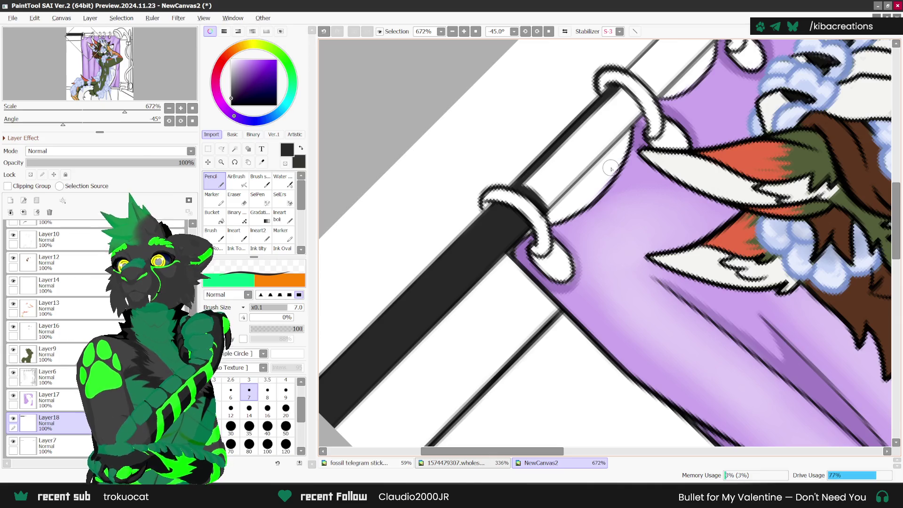
{"action": "mouse_move", "coordinate": [621, 90]}
{"action": "left_mouse_down"}
{"action": "mouse_move", "coordinate": [645, 117]}
{"action": "mouse_move", "coordinate": [626, 134]}
{"action": "left_mouse_up"}
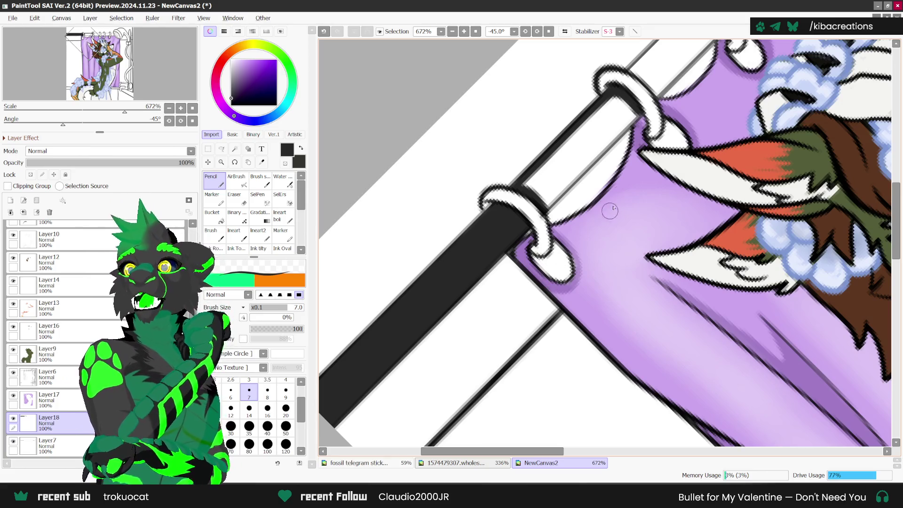
{"action": "scroll", "coordinate": [564, 225], "scroll_direction": "up", "scroll_amount": 1}
{"action": "mouse_move", "coordinate": [587, 167]}
{"action": "left_mouse_down"}
{"action": "mouse_move", "coordinate": [524, 230]}
{"action": "mouse_move", "coordinate": [582, 124]}
{"action": "mouse_move", "coordinate": [633, 96]}
{"action": "mouse_move", "coordinate": [524, 218]}
{"action": "mouse_move", "coordinate": [633, 113]}
{"action": "mouse_move", "coordinate": [573, 145]}
{"action": "left_mouse_up"}
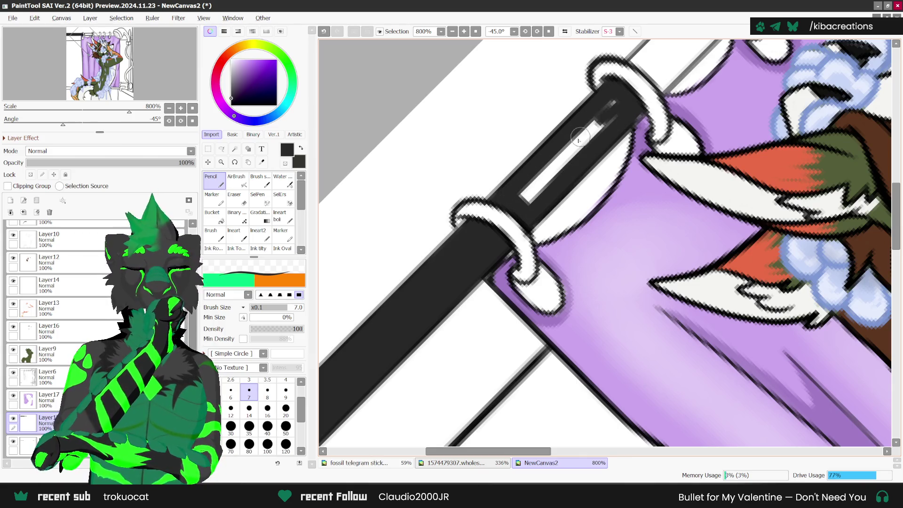
{"action": "mouse_move", "coordinate": [621, 97]}
{"action": "left_mouse_down"}
{"action": "mouse_move", "coordinate": [536, 186]}
{"action": "mouse_move", "coordinate": [561, 168]}
{"action": "left_mouse_up"}
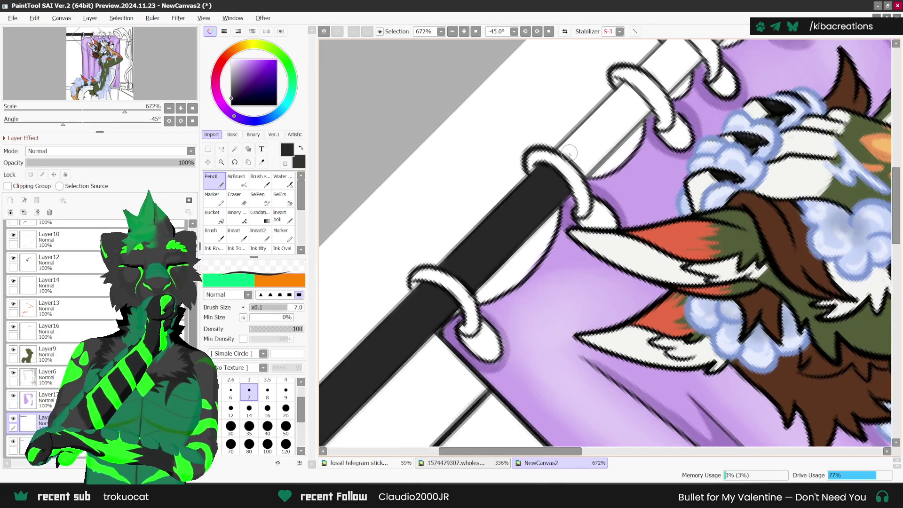
{"action": "mouse_move", "coordinate": [526, 224]}
{"action": "left_mouse_down"}
{"action": "mouse_move", "coordinate": [550, 155]}
{"action": "mouse_move", "coordinate": [589, 181]}
{"action": "left_mouse_up"}
{"action": "mouse_move", "coordinate": [564, 152]}
{"action": "left_mouse_down"}
{"action": "mouse_move", "coordinate": [640, 70]}
{"action": "mouse_move", "coordinate": [563, 153]}
{"action": "left_mouse_up"}
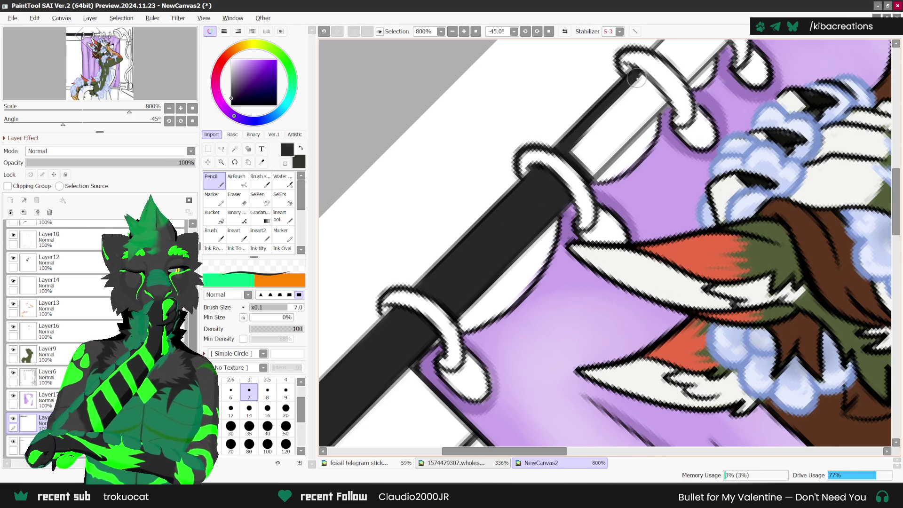
{"action": "left_click_drag", "start_coordinate": [637, 77], "coordinate": [661, 104]}
{"action": "mouse_move", "coordinate": [591, 176]}
{"action": "left_mouse_down"}
{"action": "mouse_move", "coordinate": [644, 122]}
{"action": "mouse_move", "coordinate": [660, 85]}
{"action": "mouse_move", "coordinate": [621, 75]}
{"action": "mouse_move", "coordinate": [574, 153]}
{"action": "mouse_move", "coordinate": [635, 90]}
{"action": "mouse_move", "coordinate": [584, 161]}
{"action": "mouse_move", "coordinate": [651, 94]}
{"action": "mouse_move", "coordinate": [614, 130]}
{"action": "left_mouse_up"}
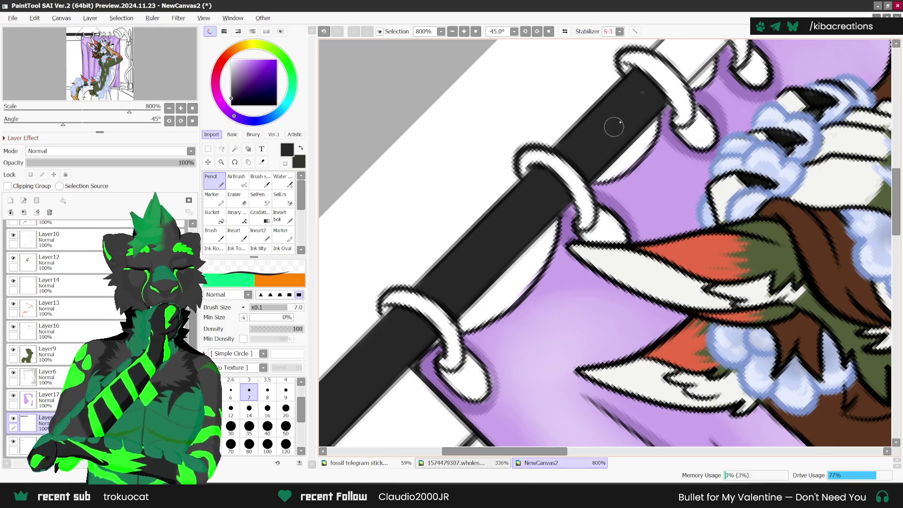
Touch up the rod near the top ring and ink a curtain ring's outline.
{"action": "scroll", "coordinate": [470, 276], "scroll_direction": "down", "scroll_amount": 1}
{"action": "scroll", "coordinate": [615, 115], "scroll_direction": "up", "scroll_amount": 1}
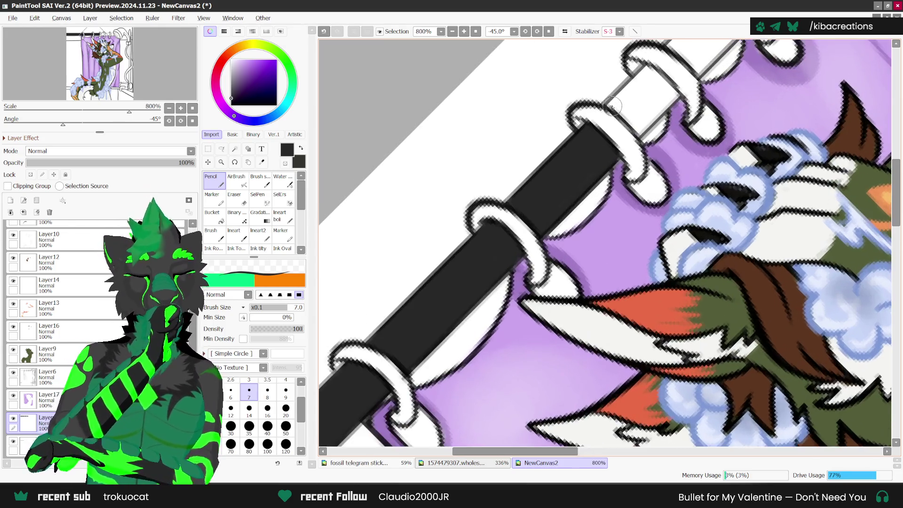
{"action": "mouse_move", "coordinate": [639, 136]}
{"action": "left_mouse_down"}
{"action": "mouse_move", "coordinate": [663, 108]}
{"action": "mouse_move", "coordinate": [611, 108]}
{"action": "mouse_move", "coordinate": [649, 91]}
{"action": "left_mouse_up"}
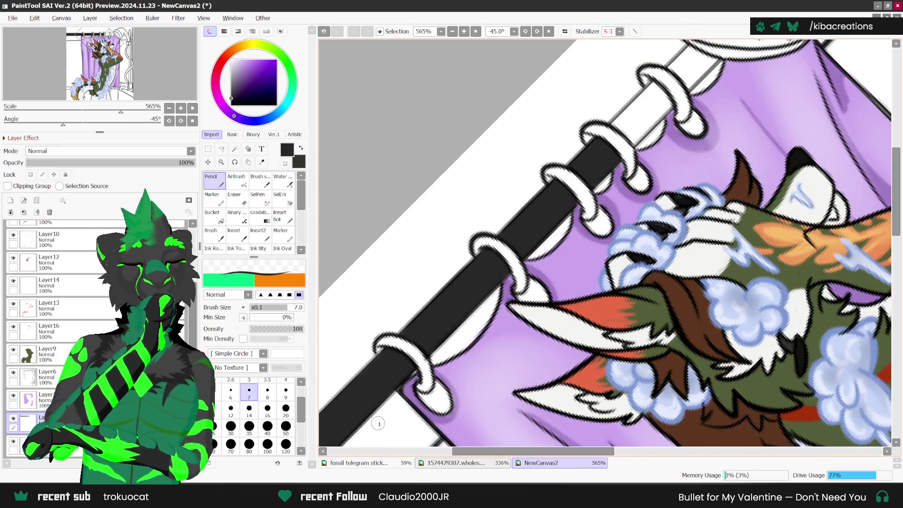
{"action": "mouse_move", "coordinate": [609, 142]}
{"action": "left_mouse_down"}
{"action": "mouse_move", "coordinate": [595, 195]}
{"action": "mouse_move", "coordinate": [621, 178]}
{"action": "mouse_move", "coordinate": [609, 179]}
{"action": "mouse_move", "coordinate": [630, 154]}
{"action": "mouse_move", "coordinate": [612, 147]}
{"action": "left_mouse_up"}
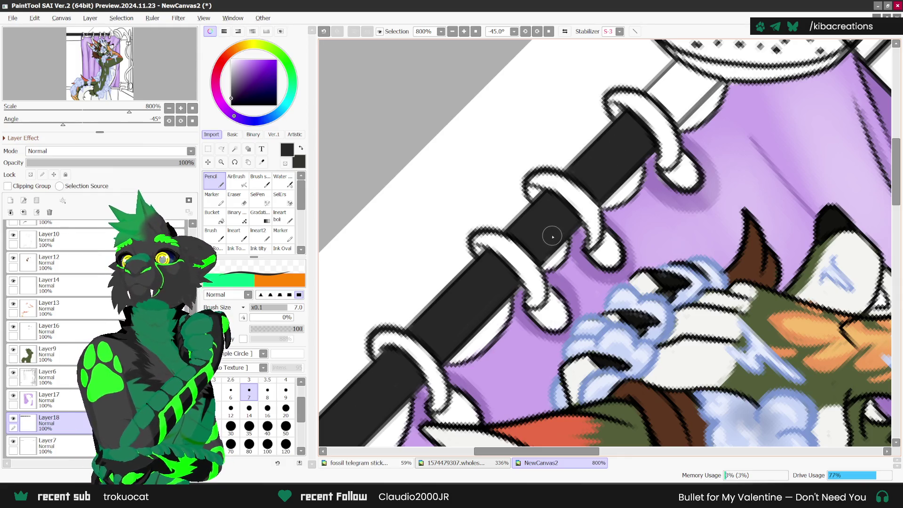
{"action": "scroll", "coordinate": [559, 222], "scroll_direction": "down", "scroll_amount": 2}
{"action": "scroll", "coordinate": [582, 177], "scroll_direction": "up", "scroll_amount": 2}
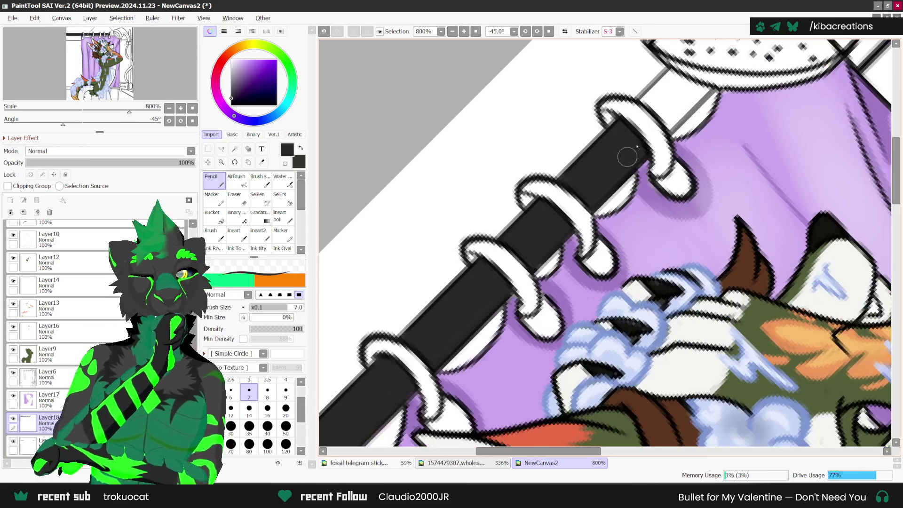
{"action": "mouse_move", "coordinate": [640, 100]}
{"action": "left_mouse_down"}
{"action": "mouse_move", "coordinate": [673, 75]}
{"action": "mouse_move", "coordinate": [664, 98]}
{"action": "mouse_move", "coordinate": [669, 92]}
{"action": "left_mouse_up"}
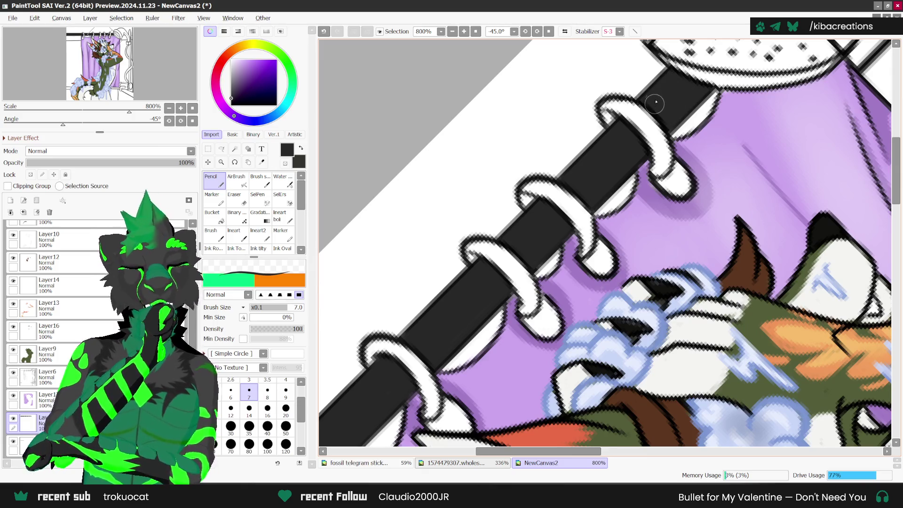
{"action": "scroll", "coordinate": [656, 103], "scroll_direction": "down", "scroll_amount": 5}
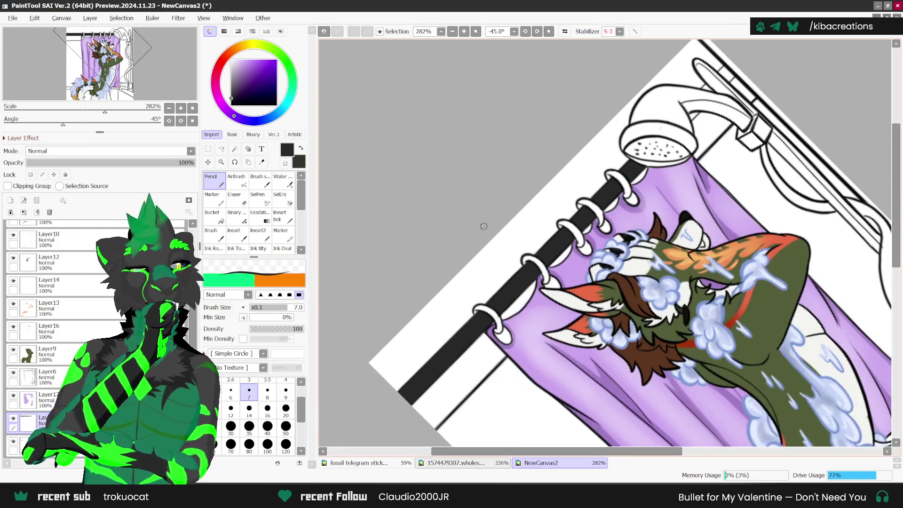
Mirror and tilt the canvas to check the rings, restore the view, and select the Eraser.
{"action": "left_click", "coordinate": [564, 32]}
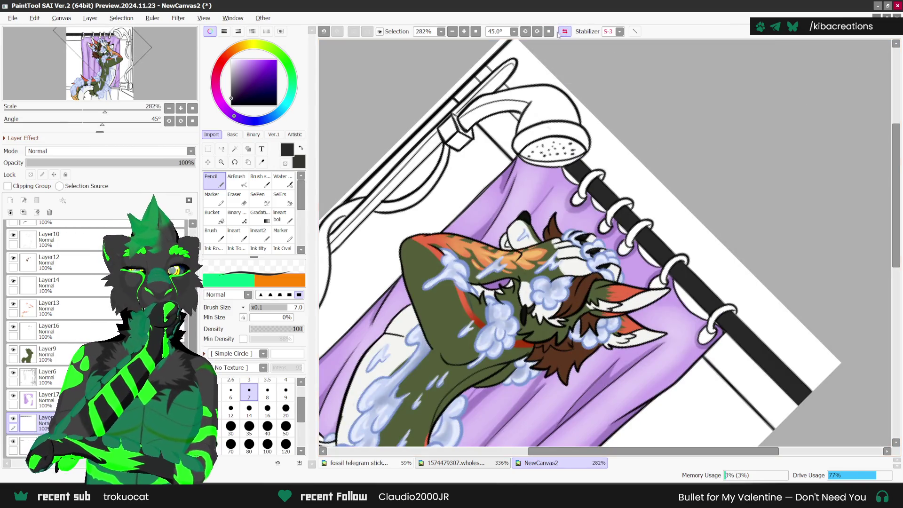
{"action": "left_click", "coordinate": [536, 31]}
{"action": "left_click", "coordinate": [524, 34]}
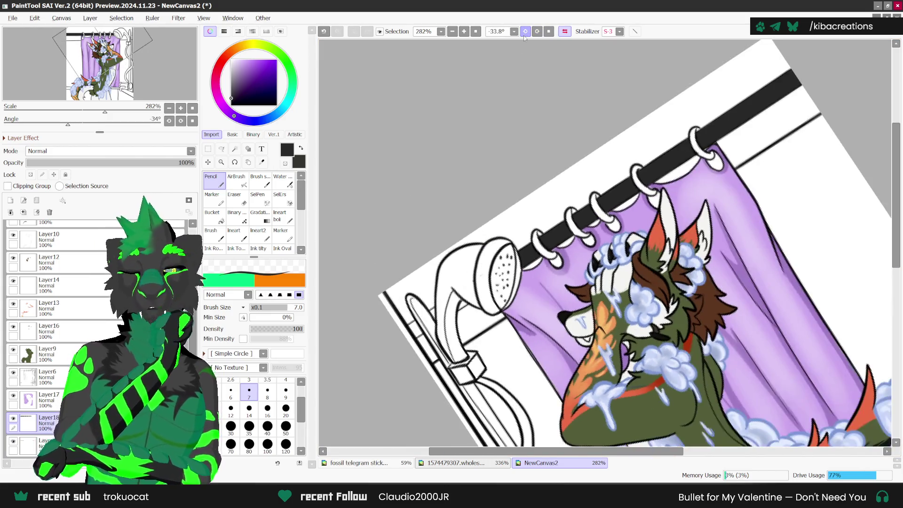
{"action": "scroll", "coordinate": [457, 308], "scroll_direction": "up", "scroll_amount": 4}
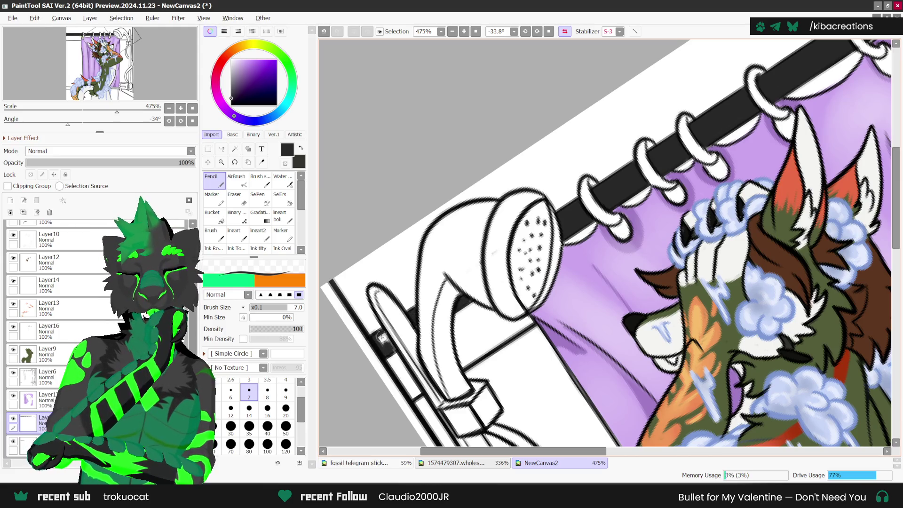
{"action": "scroll", "coordinate": [388, 347], "scroll_direction": "down", "scroll_amount": 4}
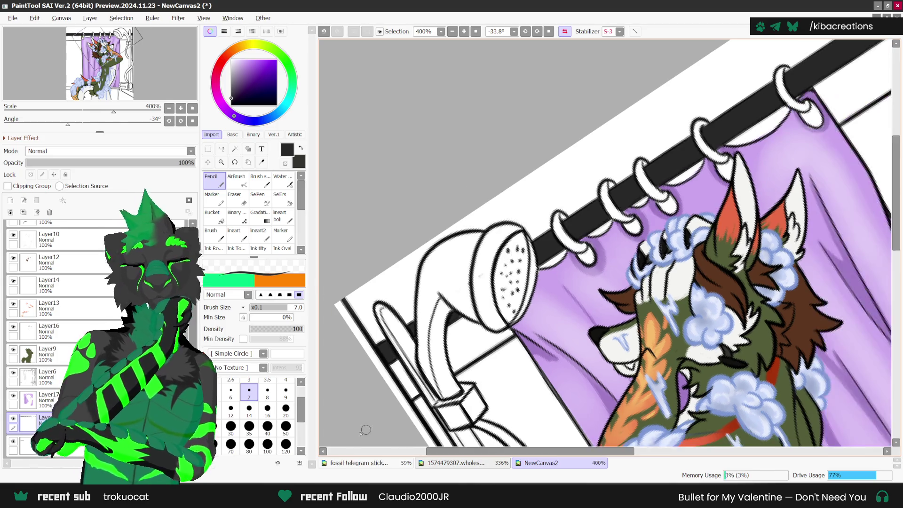
{"action": "scroll", "coordinate": [553, 263], "scroll_direction": "up", "scroll_amount": 3}
{"action": "scroll", "coordinate": [553, 264], "scroll_direction": "down", "scroll_amount": 1}
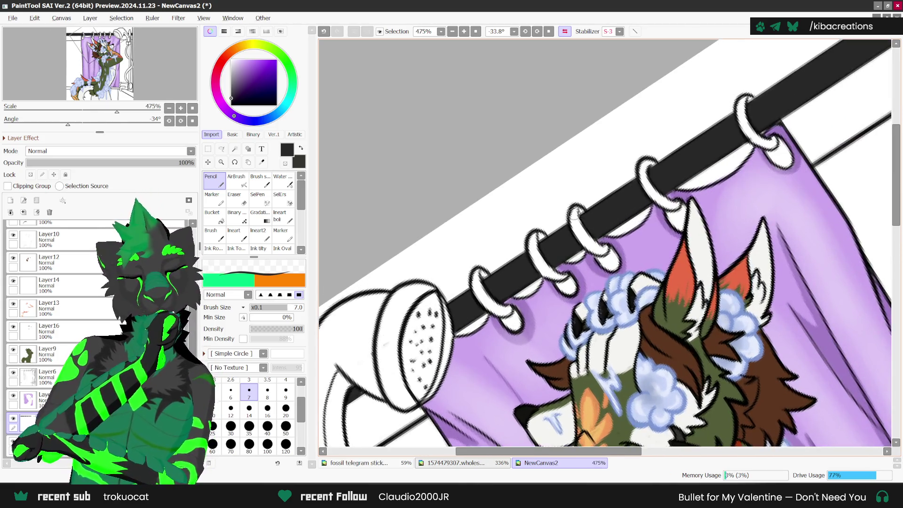
{"action": "left_click", "coordinate": [564, 31]}
{"action": "left_click", "coordinate": [548, 31]}
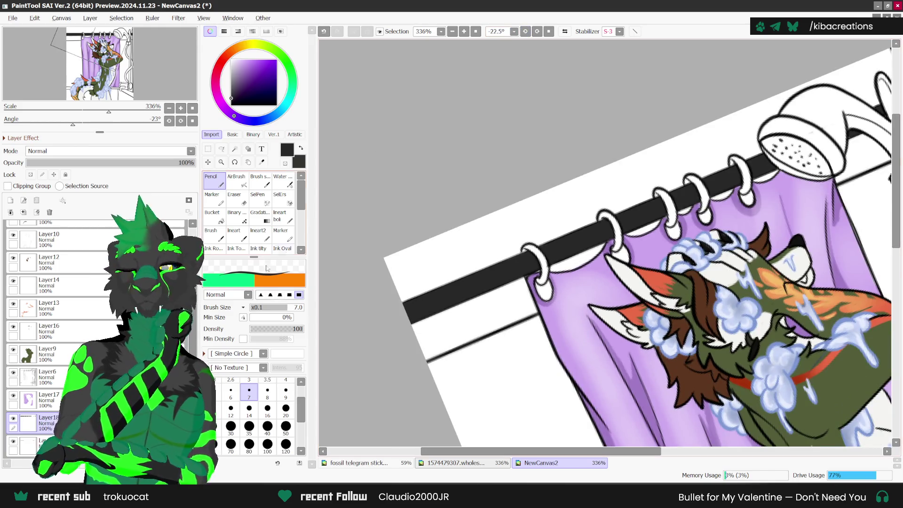
{"action": "left_click", "coordinate": [236, 199]}
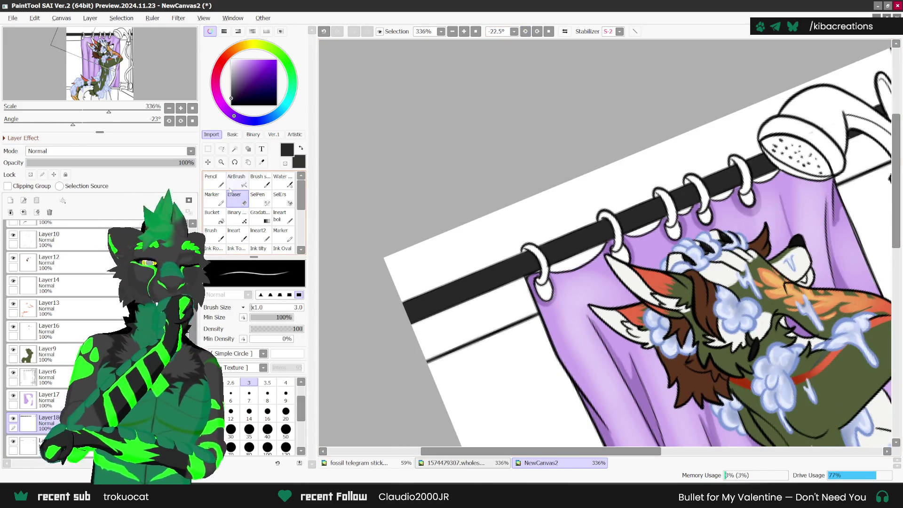
Choose dark grey, turn on Preserve Opacity, and set up the AirBrush at size 14.
{"action": "scroll", "coordinate": [230, 190], "scroll_direction": "down", "scroll_amount": 1}
{"action": "scroll", "coordinate": [572, 219], "scroll_direction": "down", "scroll_amount": 3}
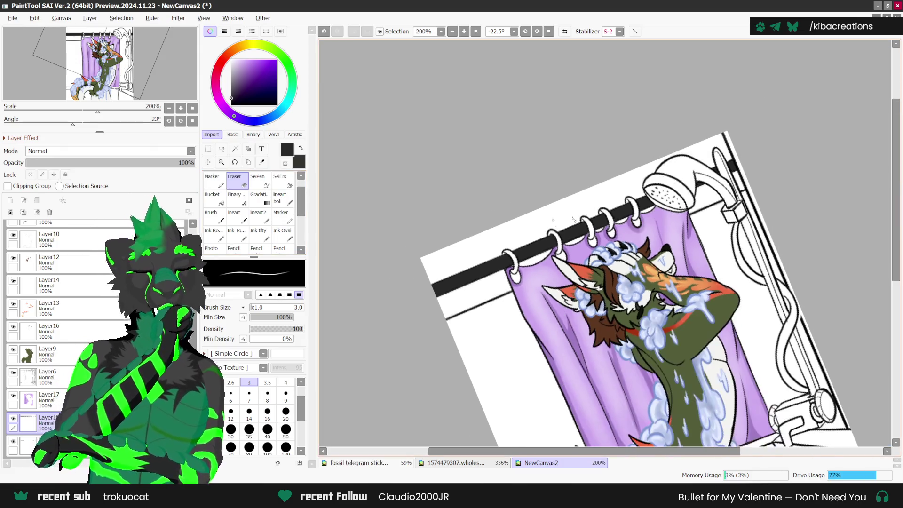
{"action": "scroll", "coordinate": [734, 188], "scroll_direction": "up", "scroll_amount": 1}
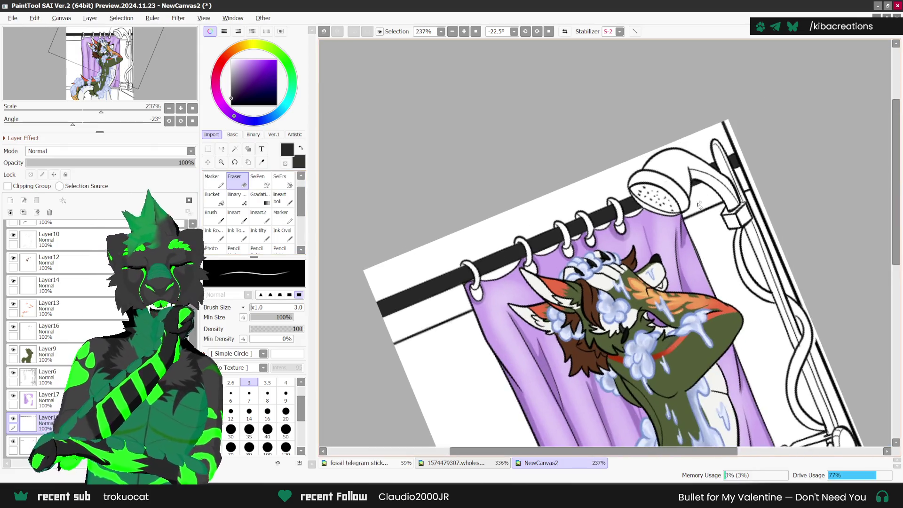
{"action": "left_click", "coordinate": [231, 91]}
{"action": "left_click", "coordinate": [30, 174]}
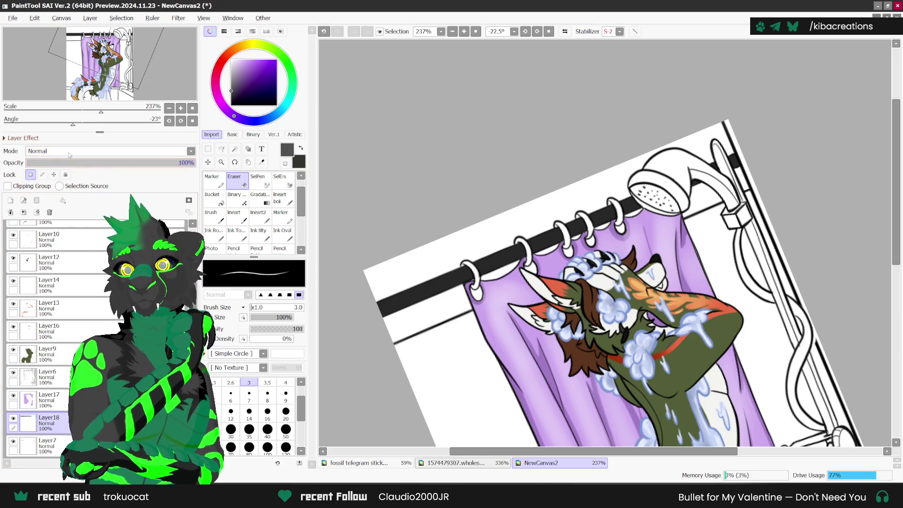
{"action": "scroll", "coordinate": [589, 181], "scroll_direction": "down", "scroll_amount": 1}
{"action": "left_click", "coordinate": [250, 429]}
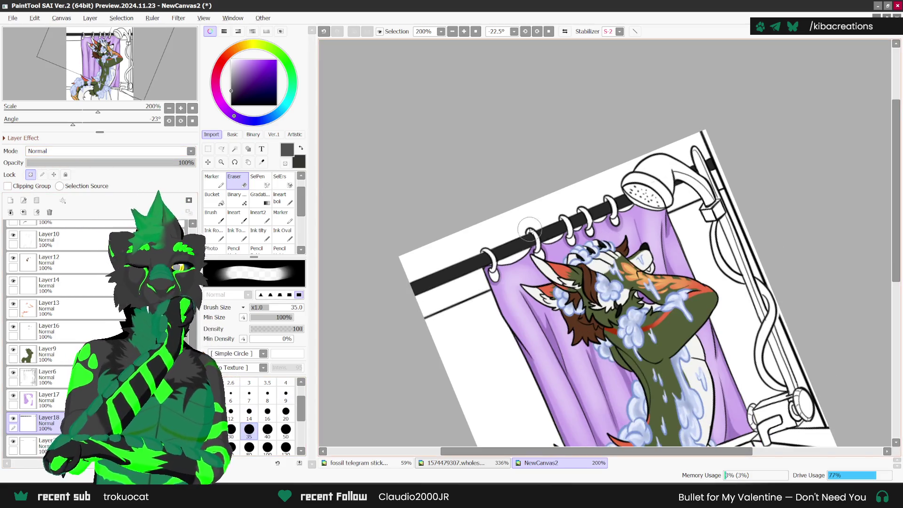
{"action": "left_click", "coordinate": [249, 411]}
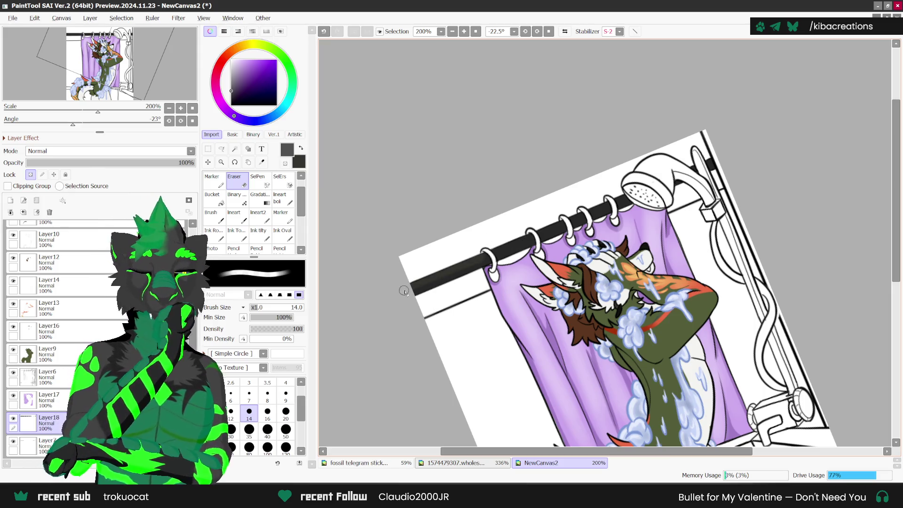
{"action": "scroll", "coordinate": [256, 177], "scroll_direction": "up", "scroll_amount": 1}
{"action": "left_click", "coordinate": [236, 178]}
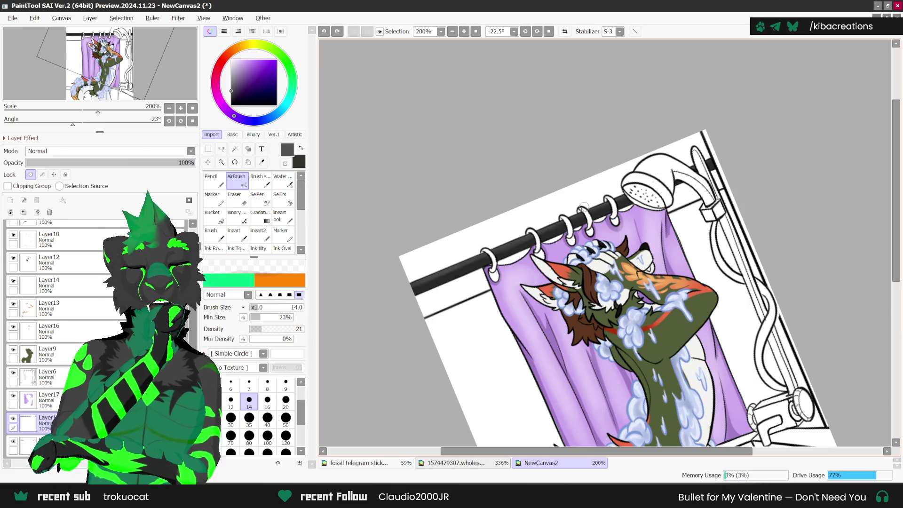
Zoom out to 141% and reset the canvas rotation to level.
{"action": "scroll", "coordinate": [420, 275], "scroll_direction": "down", "scroll_amount": 1}
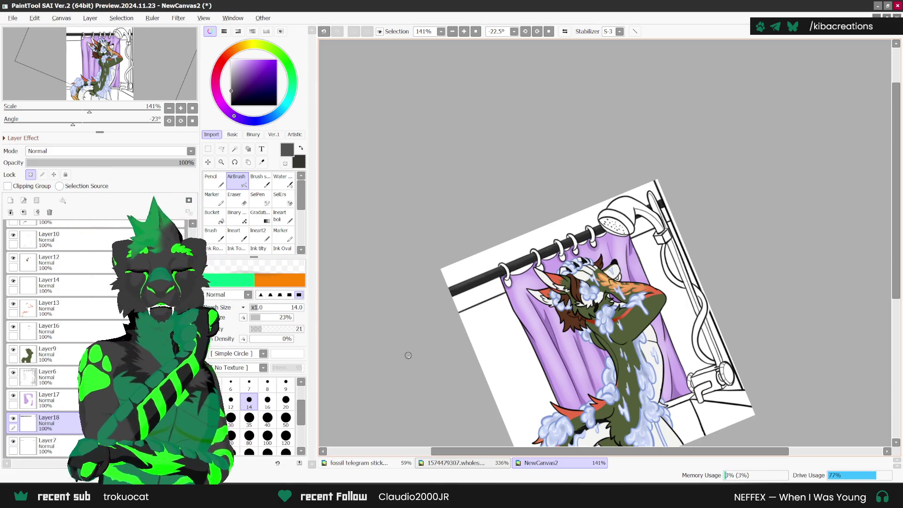
{"action": "left_click", "coordinate": [549, 32]}
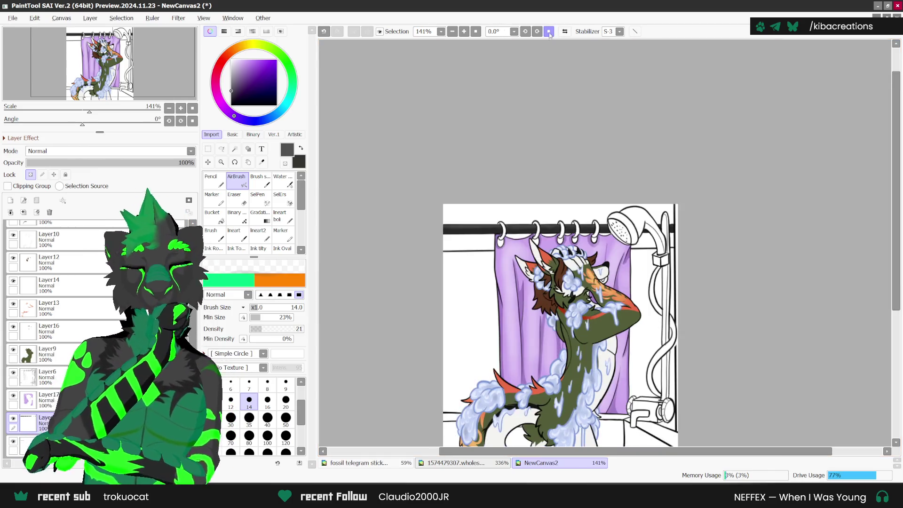
Add a new empty layer, Layer19, above Layer7.
{"action": "scroll", "coordinate": [685, 247], "scroll_direction": "up", "scroll_amount": 2}
{"action": "scroll", "coordinate": [685, 247], "scroll_direction": "down", "scroll_amount": 1}
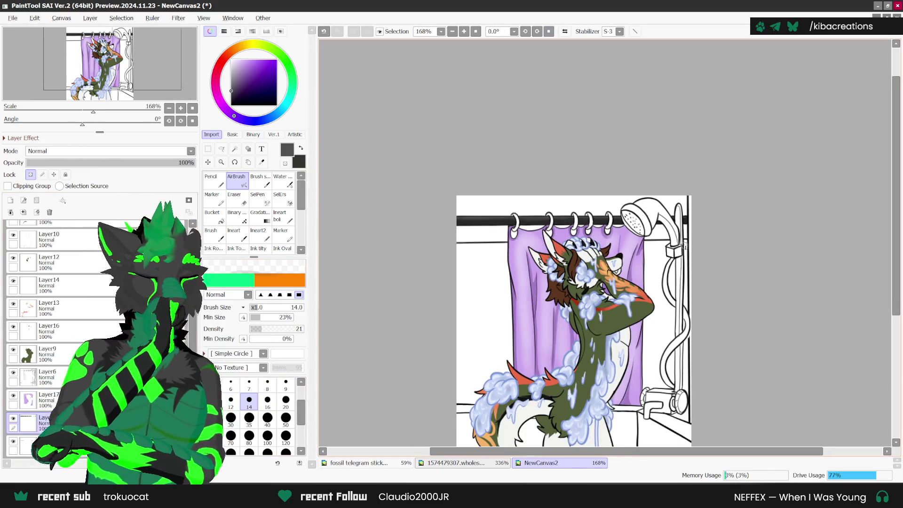
{"action": "scroll", "coordinate": [684, 247], "scroll_direction": "down", "scroll_amount": 1}
{"action": "scroll", "coordinate": [61, 264], "scroll_direction": "down", "scroll_amount": 1}
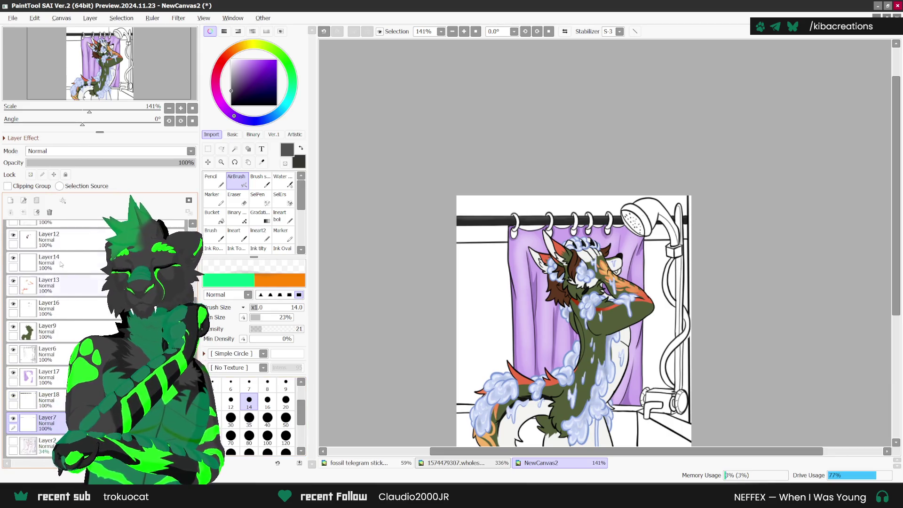
{"action": "left_click", "coordinate": [10, 200]}
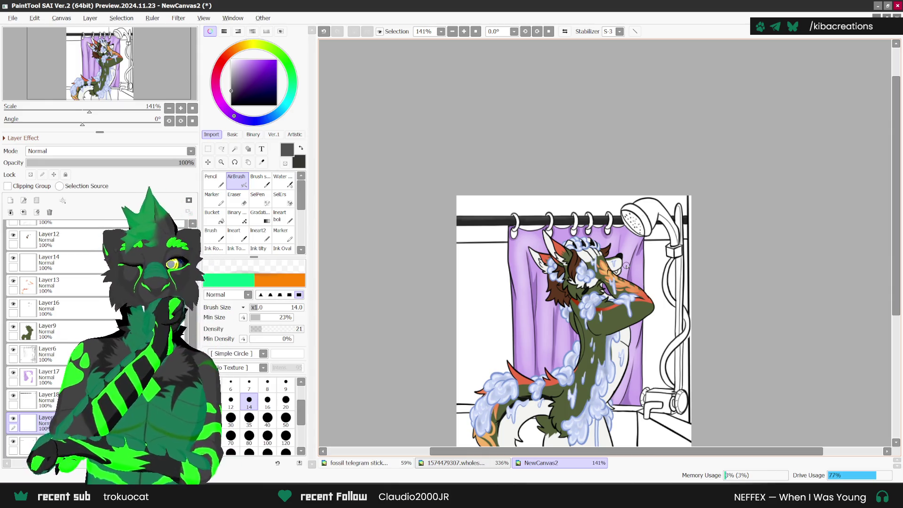
Recentre the drawing and pick light grey as the painting colour.
{"action": "left_click_drag", "start_coordinate": [740, 259], "coordinate": [735, 247]}
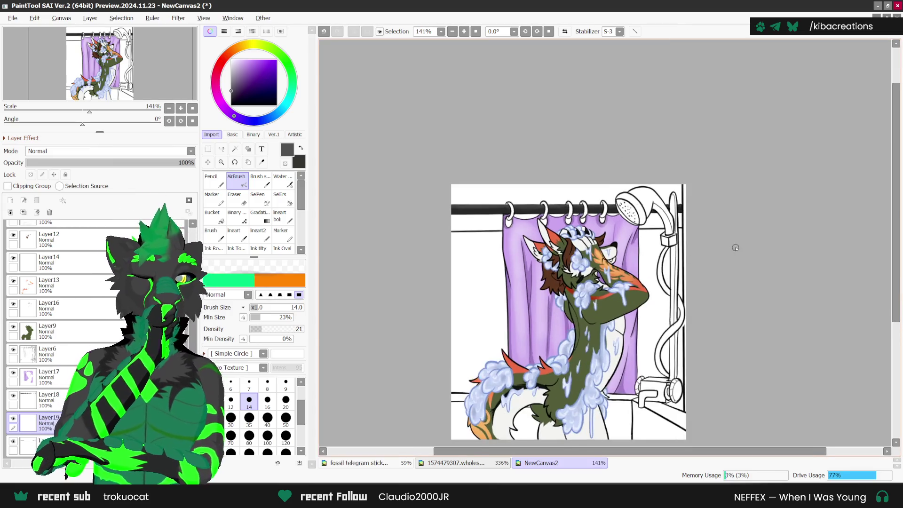
{"action": "scroll", "coordinate": [735, 247], "scroll_direction": "up", "scroll_amount": 2}
{"action": "scroll", "coordinate": [630, 294], "scroll_direction": "down", "scroll_amount": 1}
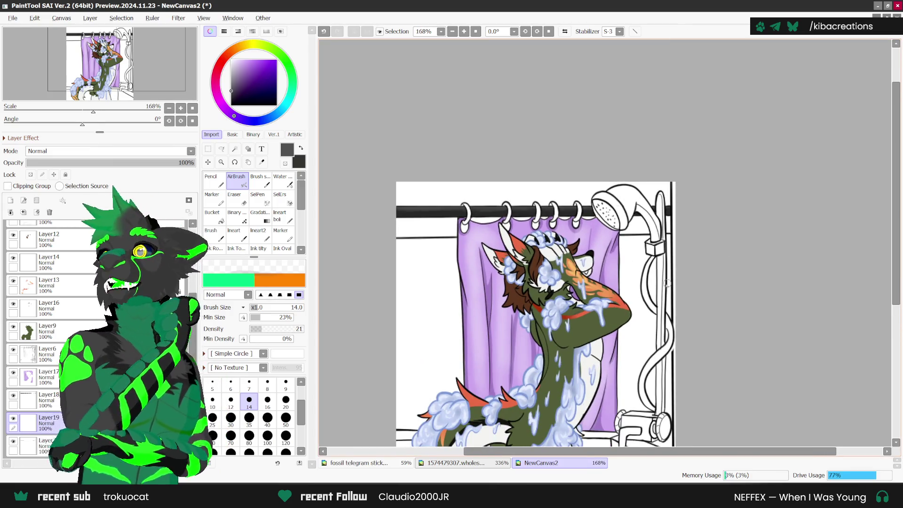
{"action": "scroll", "coordinate": [708, 260], "scroll_direction": "down", "scroll_amount": 1}
{"action": "scroll", "coordinate": [705, 274], "scroll_direction": "up", "scroll_amount": 2}
{"action": "scroll", "coordinate": [705, 274], "scroll_direction": "down", "scroll_amount": 2}
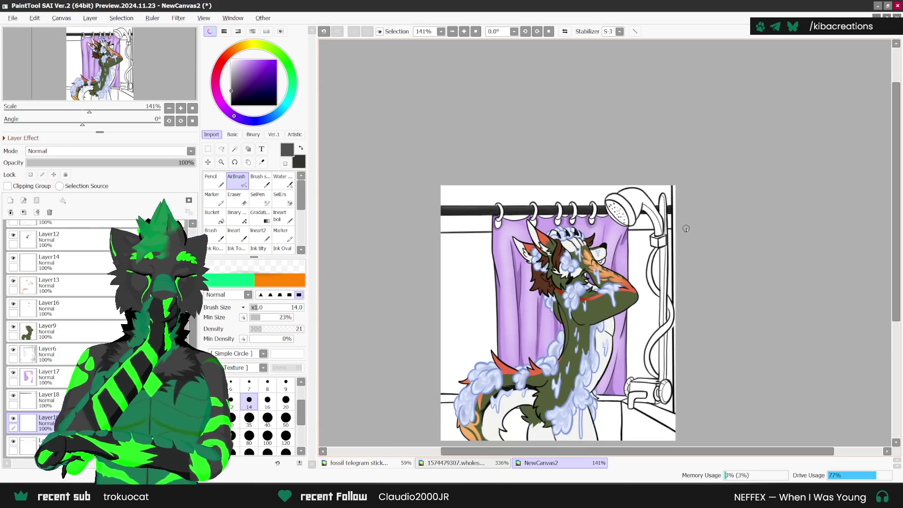
{"action": "scroll", "coordinate": [682, 252], "scroll_direction": "down", "scroll_amount": 1}
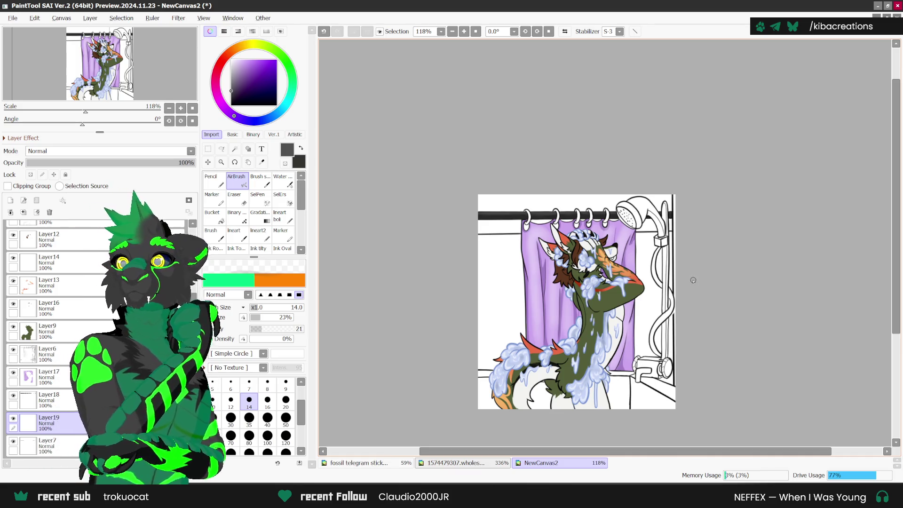
{"action": "scroll", "coordinate": [658, 244], "scroll_direction": "up", "scroll_amount": 1}
{"action": "scroll", "coordinate": [676, 268], "scroll_direction": "up", "scroll_amount": 1}
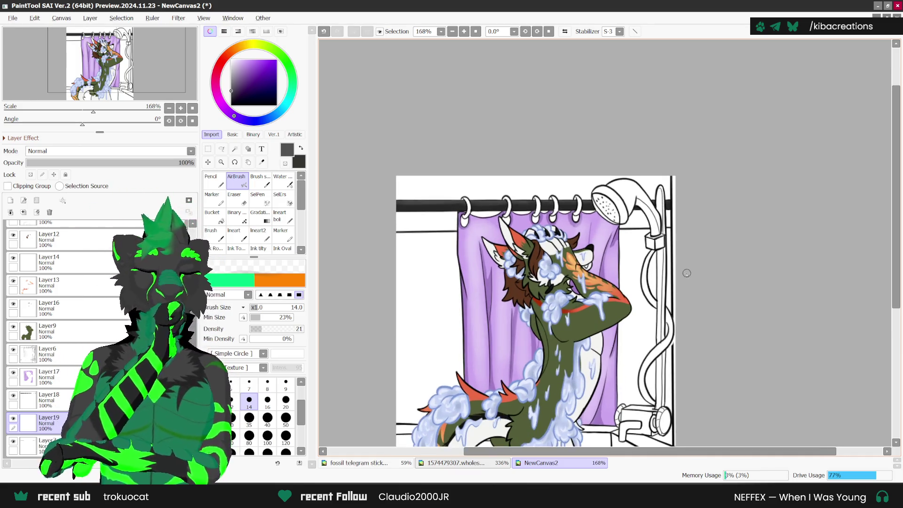
{"action": "scroll", "coordinate": [680, 268], "scroll_direction": "down", "scroll_amount": 2}
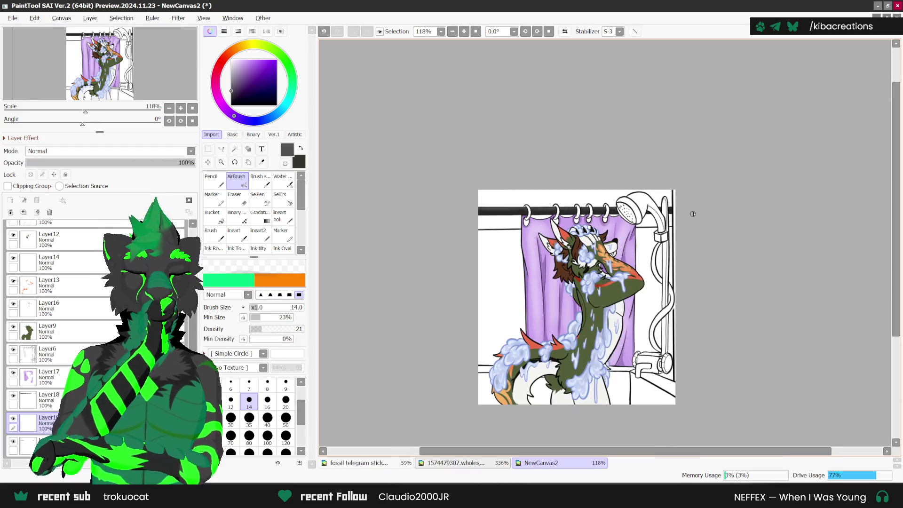
{"action": "scroll", "coordinate": [687, 361], "scroll_direction": "up", "scroll_amount": 1}
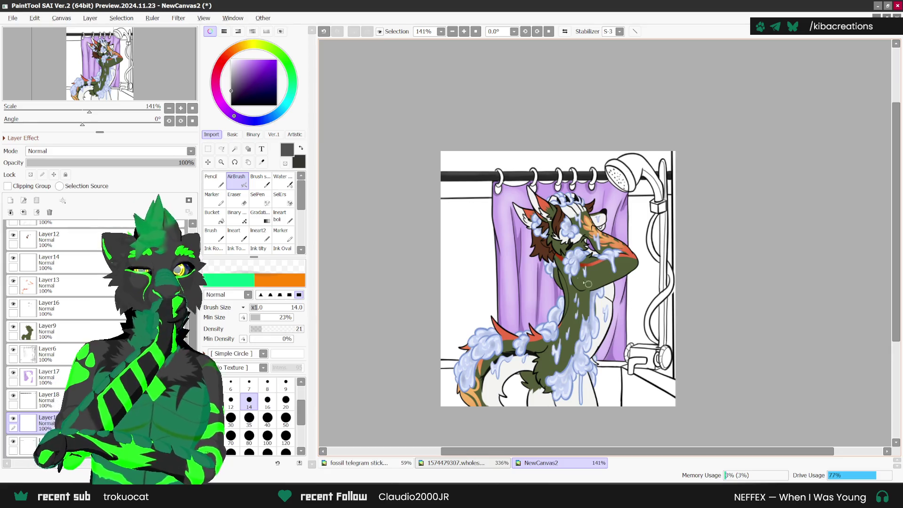
{"action": "left_click", "coordinate": [232, 73]}
{"action": "scroll", "coordinate": [498, 170], "scroll_direction": "up", "scroll_amount": 2}
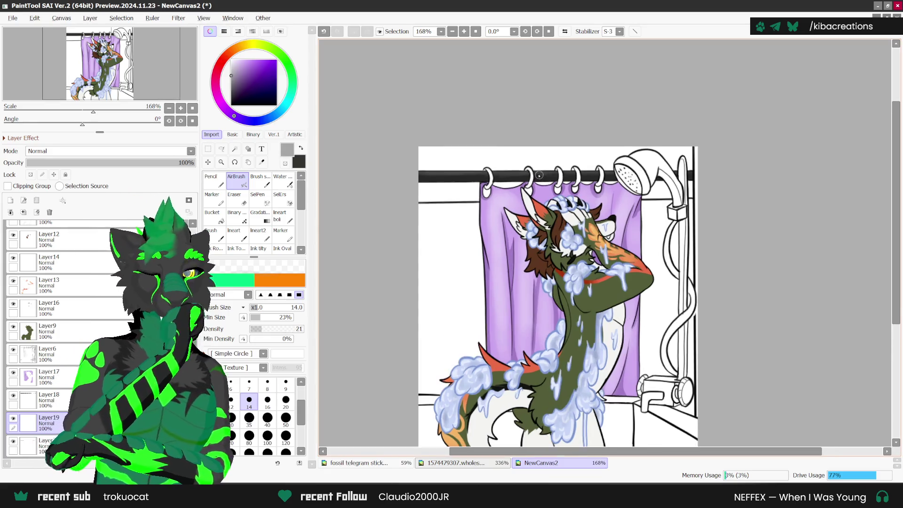
Switch to the Pencil at size 7, undoing a stray mark near the first ring.
{"action": "key", "text": "bracketleft"}
{"action": "key", "text": "bracketleft"}
{"action": "key", "text": "bracketleft"}
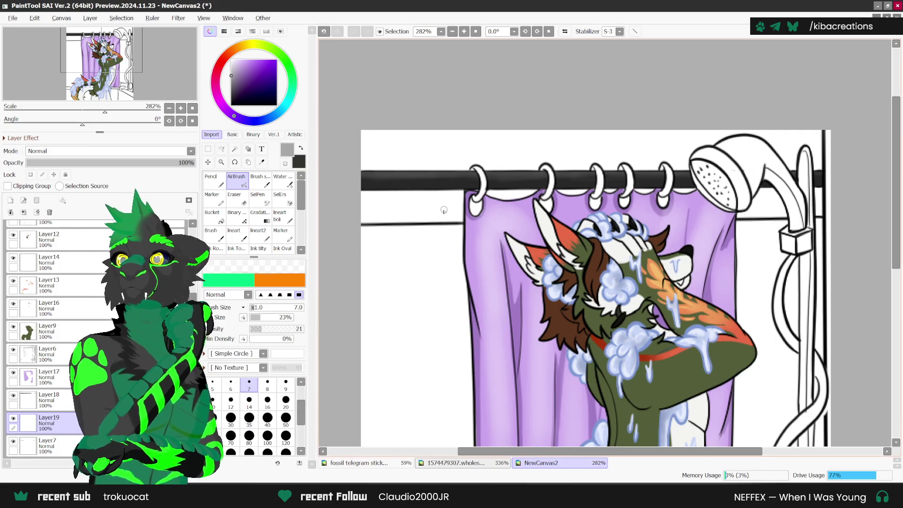
{"action": "scroll", "coordinate": [449, 190], "scroll_direction": "up", "scroll_amount": 2}
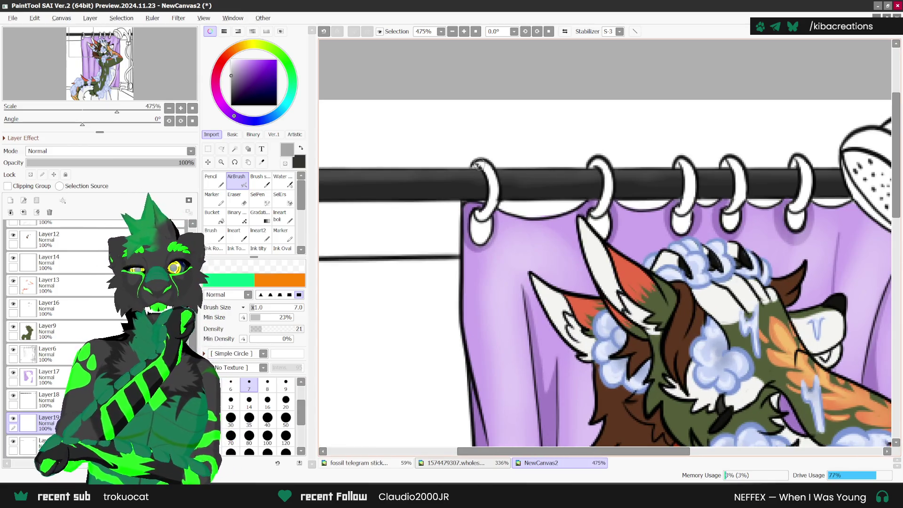
{"action": "key", "text": "ctrl+z"}
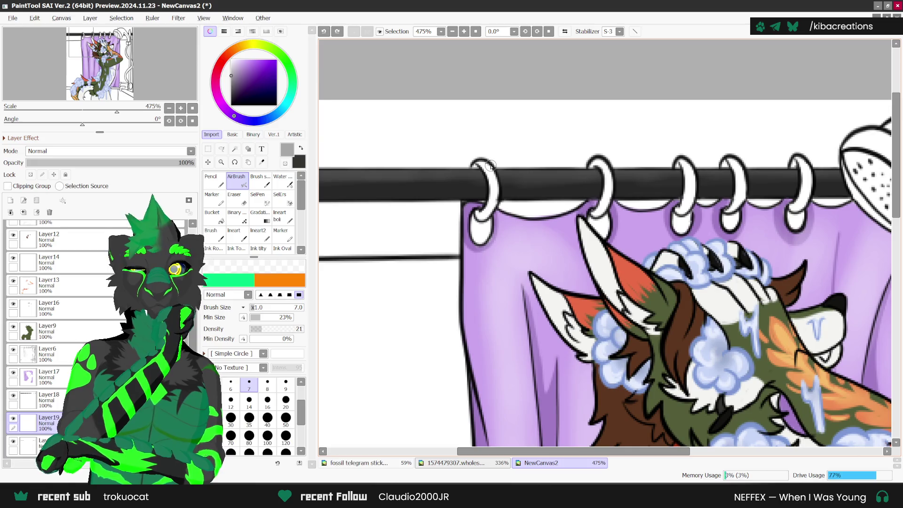
{"action": "key", "text": "n"}
{"action": "scroll", "coordinate": [484, 166], "scroll_direction": "up", "scroll_amount": 1}
Paint the five curtain rings grey from left to right.
{"action": "left_click_drag", "start_coordinate": [479, 166], "coordinate": [484, 225]}
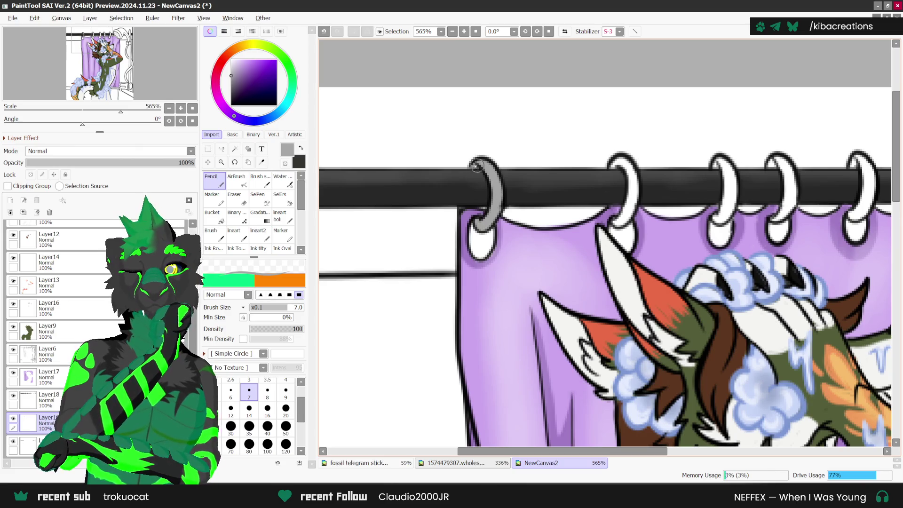
{"action": "mouse_move", "coordinate": [590, 169]}
{"action": "left_mouse_down"}
{"action": "mouse_move", "coordinate": [610, 194]}
{"action": "mouse_move", "coordinate": [593, 219]}
{"action": "left_mouse_up"}
{"action": "scroll", "coordinate": [607, 188], "scroll_direction": "right", "scroll_amount": 2}
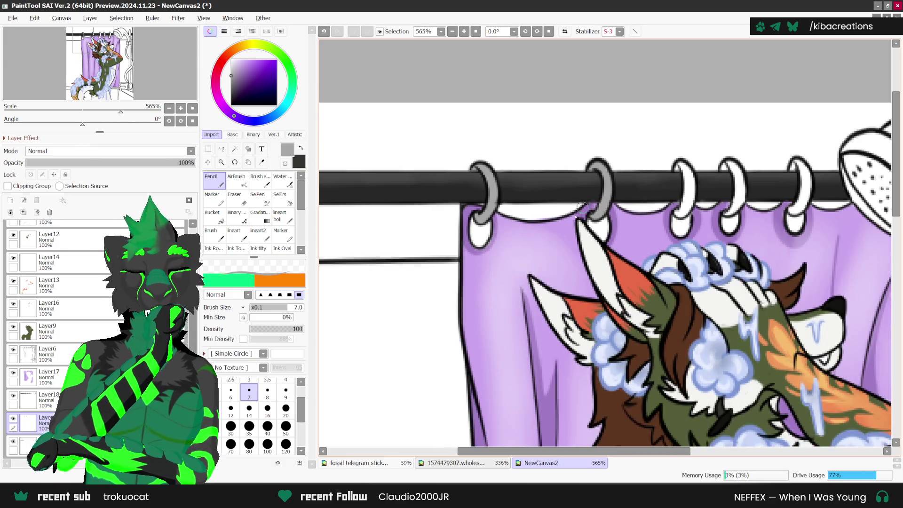
{"action": "scroll", "coordinate": [621, 197], "scroll_direction": "up", "scroll_amount": 2}
{"action": "left_click_drag", "start_coordinate": [635, 201], "coordinate": [644, 210]}
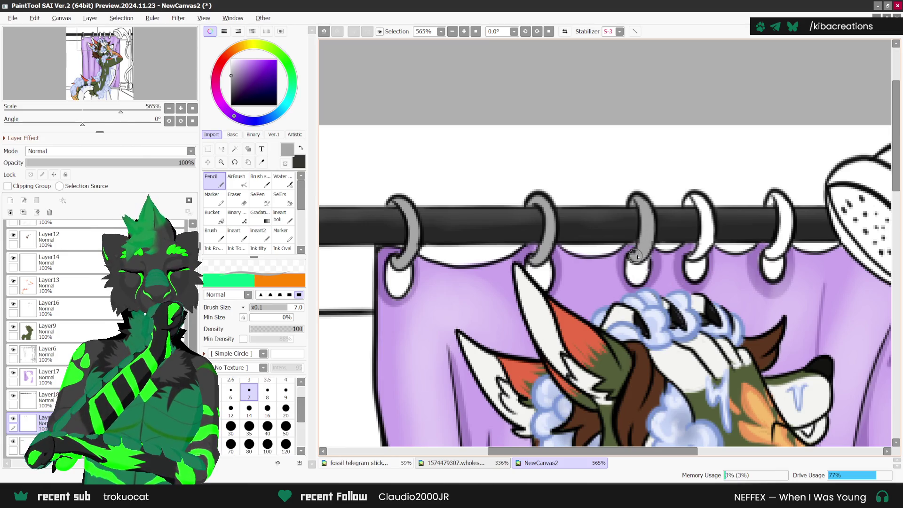
{"action": "mouse_move", "coordinate": [689, 204]}
{"action": "left_mouse_down"}
{"action": "mouse_move", "coordinate": [701, 231]}
{"action": "mouse_move", "coordinate": [695, 261]}
{"action": "mouse_move", "coordinate": [704, 210]}
{"action": "left_mouse_up"}
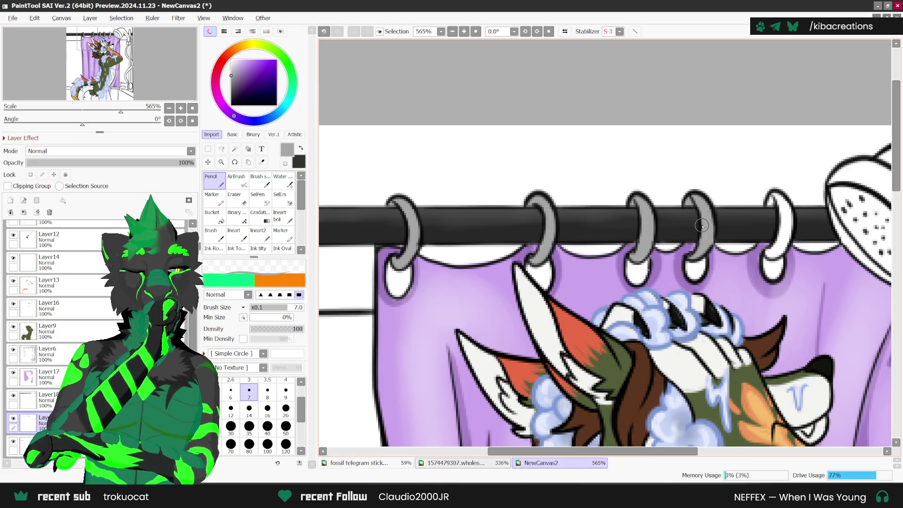
{"action": "scroll", "coordinate": [702, 225], "scroll_direction": "down", "scroll_amount": 1}
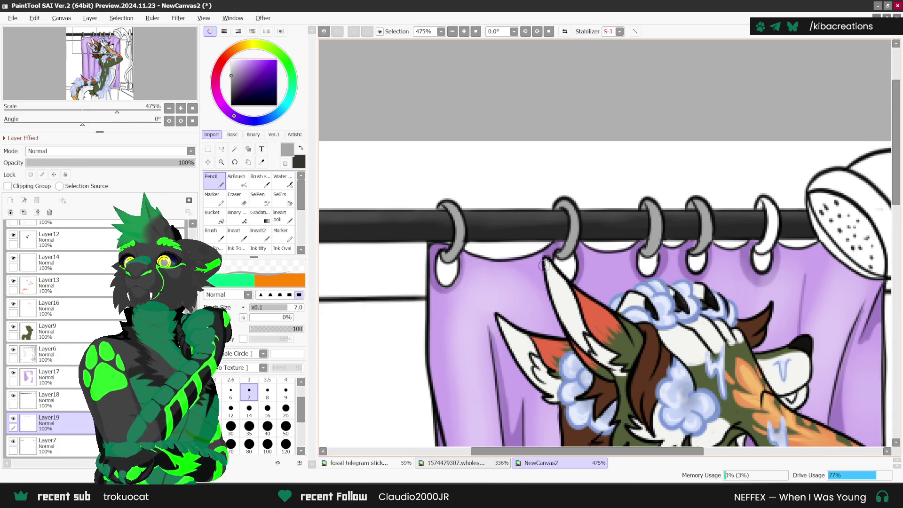
{"action": "scroll", "coordinate": [588, 254], "scroll_direction": "up", "scroll_amount": 1}
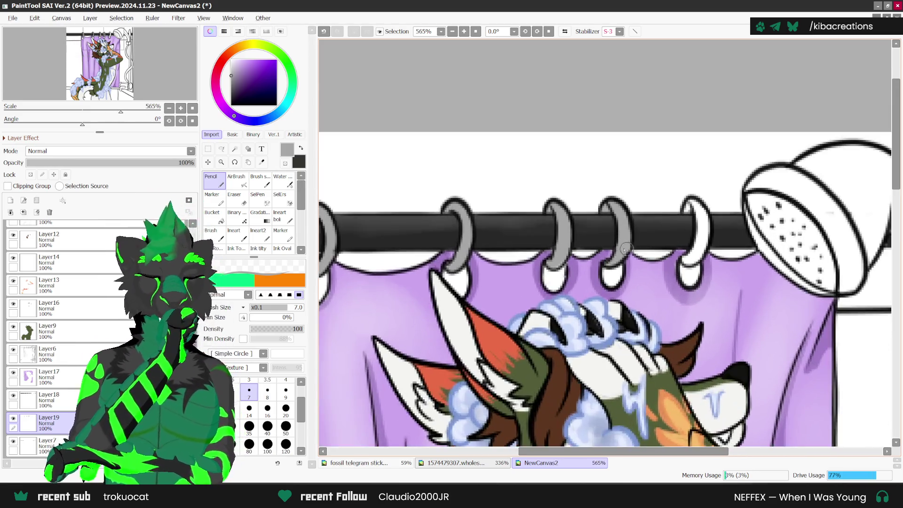
{"action": "scroll", "coordinate": [626, 249], "scroll_direction": "up", "scroll_amount": 1}
{"action": "mouse_move", "coordinate": [710, 214]}
{"action": "left_mouse_down"}
{"action": "mouse_move", "coordinate": [697, 257]}
{"action": "mouse_move", "coordinate": [714, 197]}
{"action": "mouse_move", "coordinate": [717, 232]}
{"action": "left_mouse_up"}
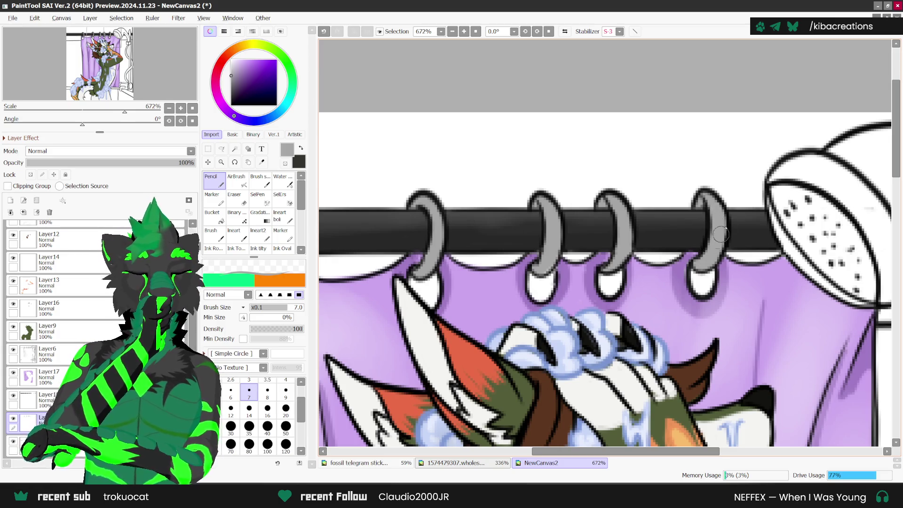
Add light grey highlights to the leftmost, second and rightmost curtain rings.
{"action": "scroll", "coordinate": [719, 226], "scroll_direction": "down", "scroll_amount": 3}
{"action": "left_click", "coordinate": [231, 63]}
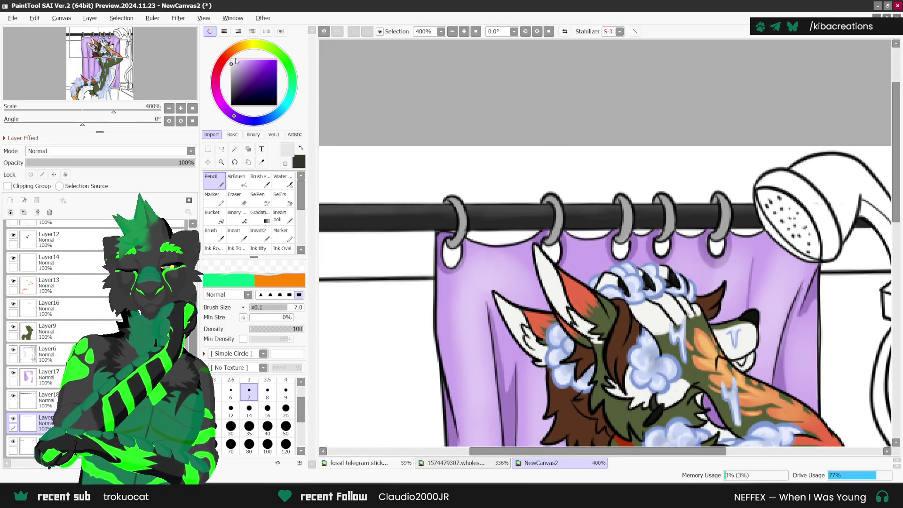
{"action": "scroll", "coordinate": [453, 207], "scroll_direction": "up", "scroll_amount": 1}
{"action": "left_click_drag", "start_coordinate": [454, 208], "coordinate": [444, 250]}
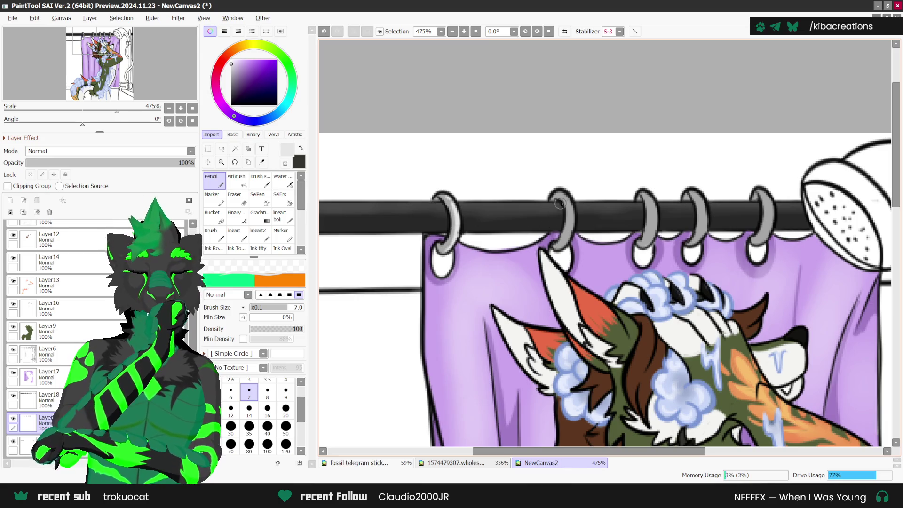
{"action": "left_click_drag", "start_coordinate": [568, 204], "coordinate": [554, 246]}
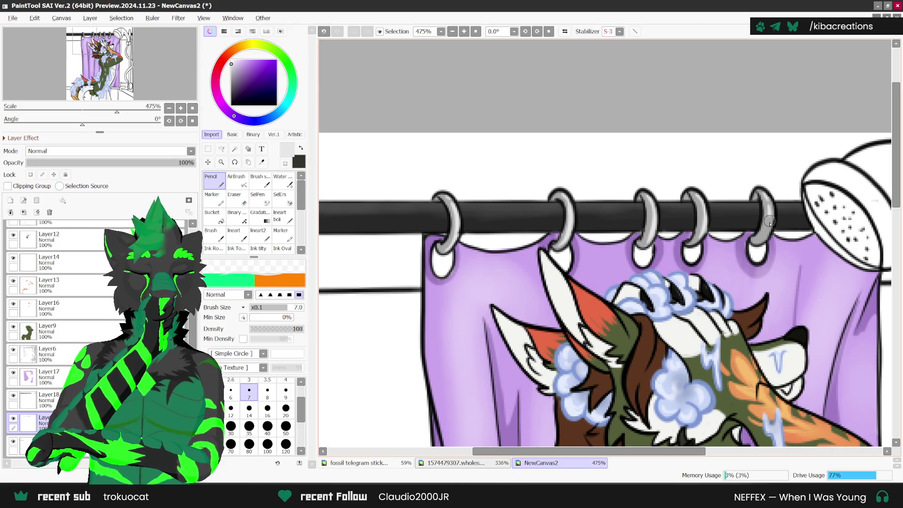
{"action": "left_click_drag", "start_coordinate": [769, 221], "coordinate": [763, 240]}
{"action": "scroll", "coordinate": [612, 212], "scroll_direction": "down", "scroll_amount": 1}
{"action": "scroll", "coordinate": [611, 188], "scroll_direction": "down", "scroll_amount": 1}
{"action": "scroll", "coordinate": [569, 253], "scroll_direction": "down", "scroll_amount": 2}
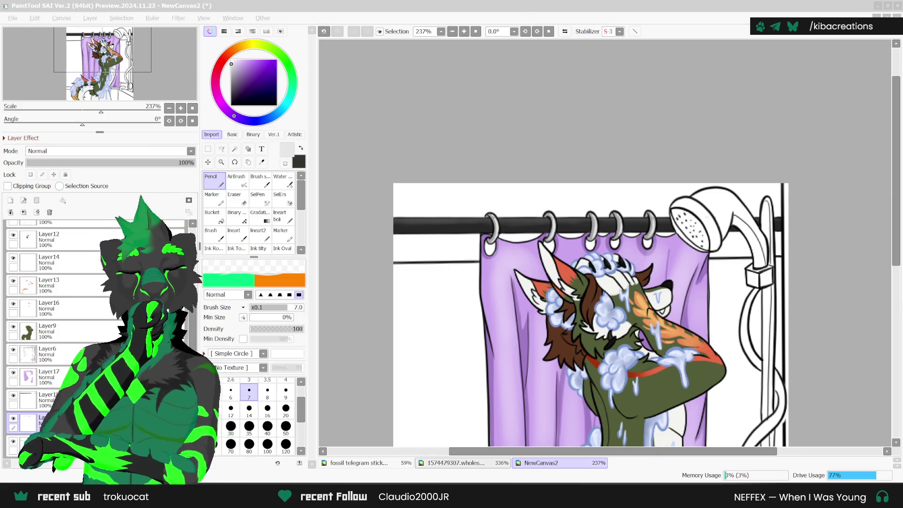
{"action": "scroll", "coordinate": [708, 291], "scroll_direction": "down", "scroll_amount": 3}
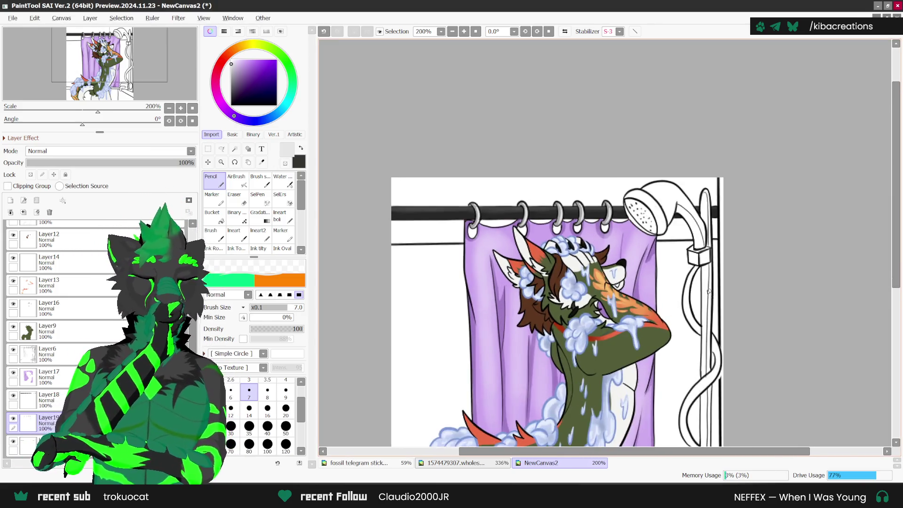
{"action": "scroll", "coordinate": [709, 292], "scroll_direction": "up", "scroll_amount": 1}
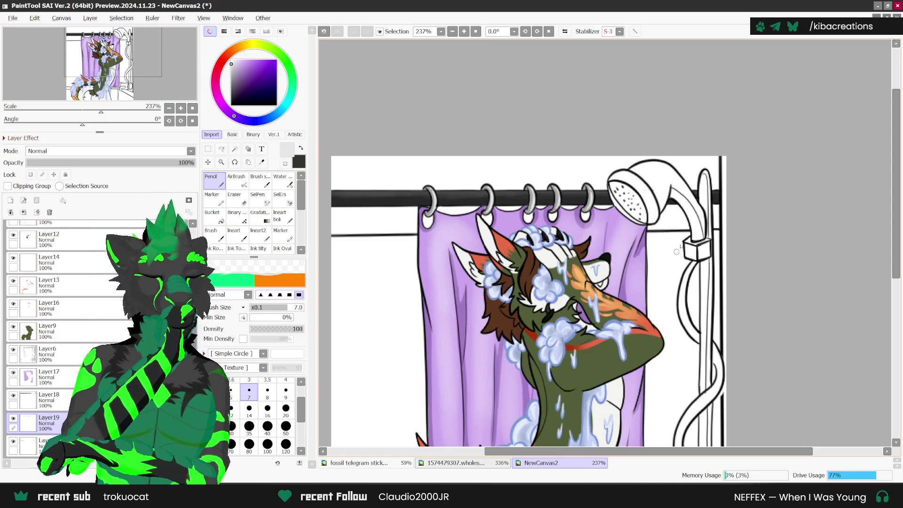
{"action": "scroll", "coordinate": [751, 258], "scroll_direction": "down", "scroll_amount": 2}
{"action": "scroll", "coordinate": [752, 221], "scroll_direction": "up", "scroll_amount": 1}
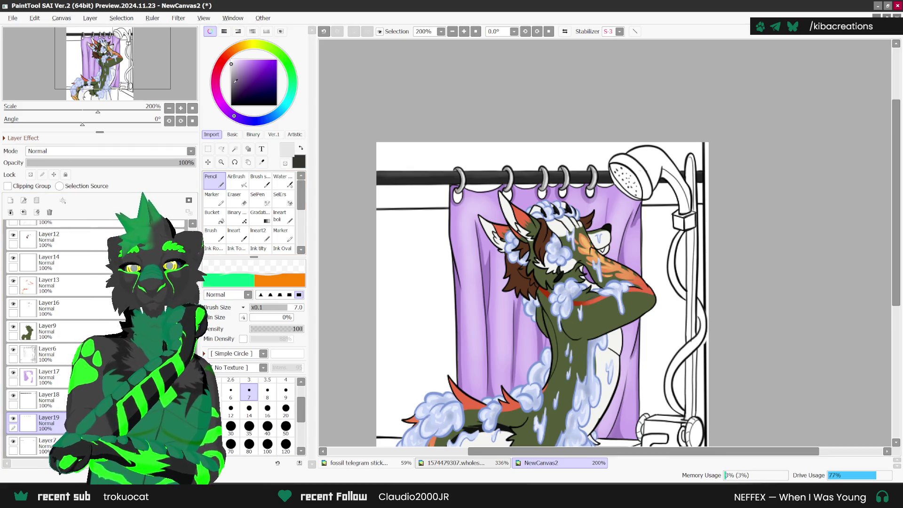
Choose a slightly lighter medium grey, toggle Layer19's visibility, and add a new layer, Layer20.
{"action": "left_click", "coordinate": [232, 74]}
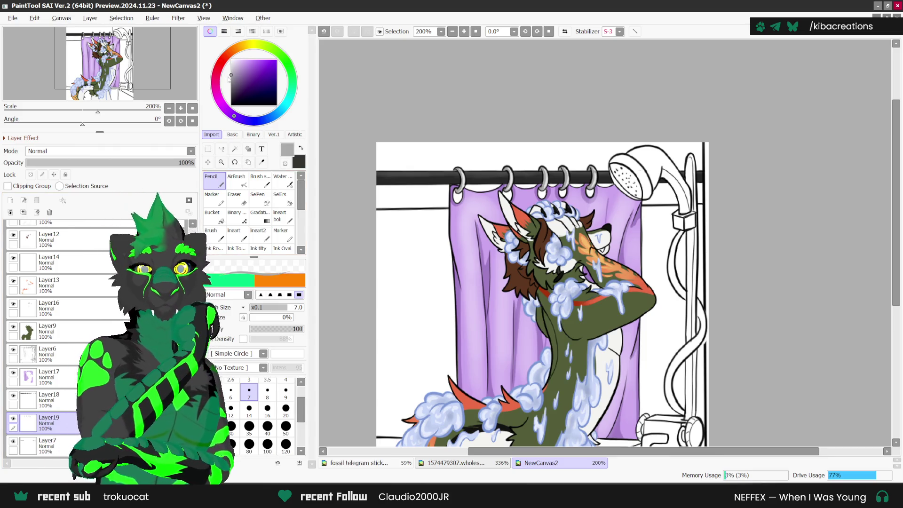
{"action": "left_click", "coordinate": [232, 73]}
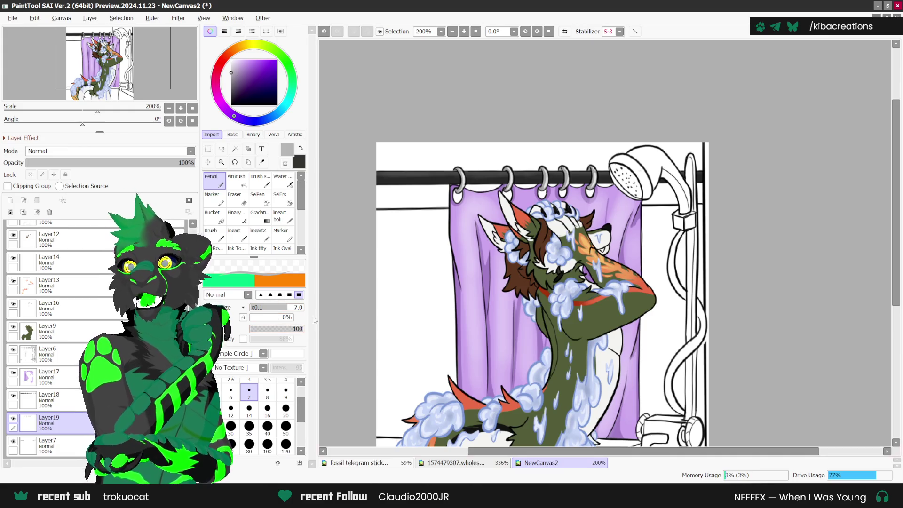
{"action": "scroll", "coordinate": [689, 186], "scroll_direction": "up", "scroll_amount": 2}
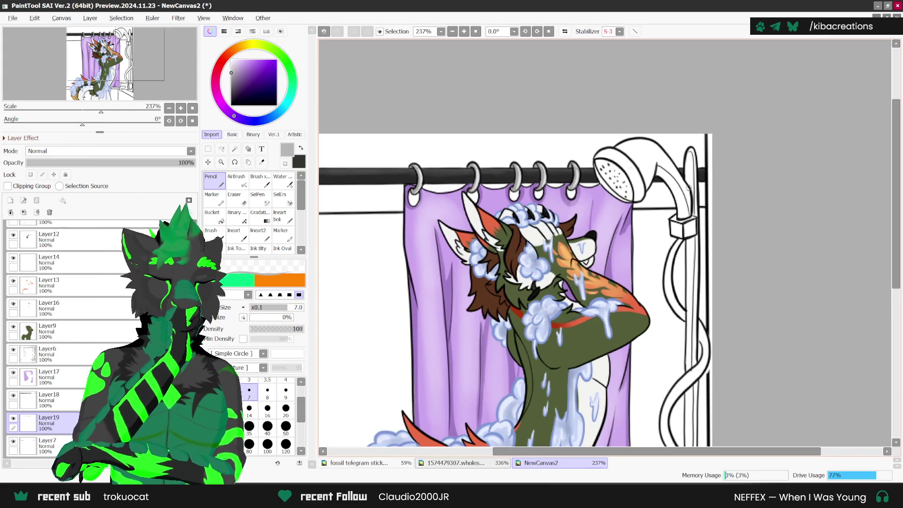
{"action": "left_click", "coordinate": [13, 418]}
{"action": "left_click", "coordinate": [10, 200]}
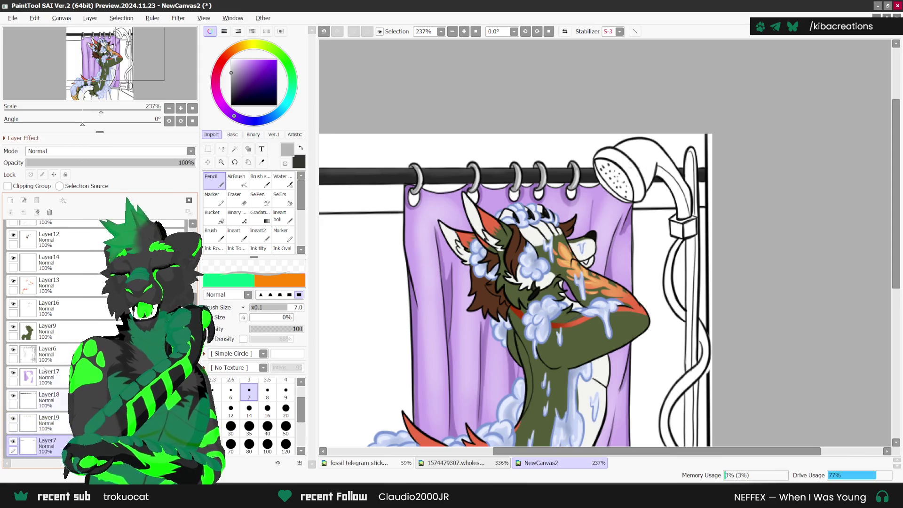
Shade the shower handle's inner edge and the pipe edge grey in mirrored view.
{"action": "scroll", "coordinate": [648, 158], "scroll_direction": "up", "scroll_amount": 1}
{"action": "scroll", "coordinate": [649, 158], "scroll_direction": "up", "scroll_amount": 1}
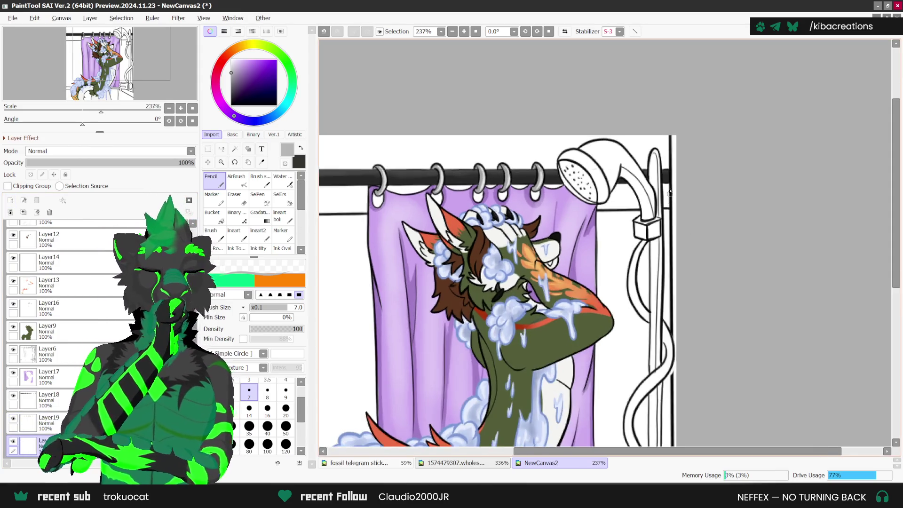
{"action": "scroll", "coordinate": [650, 161], "scroll_direction": "up", "scroll_amount": 1}
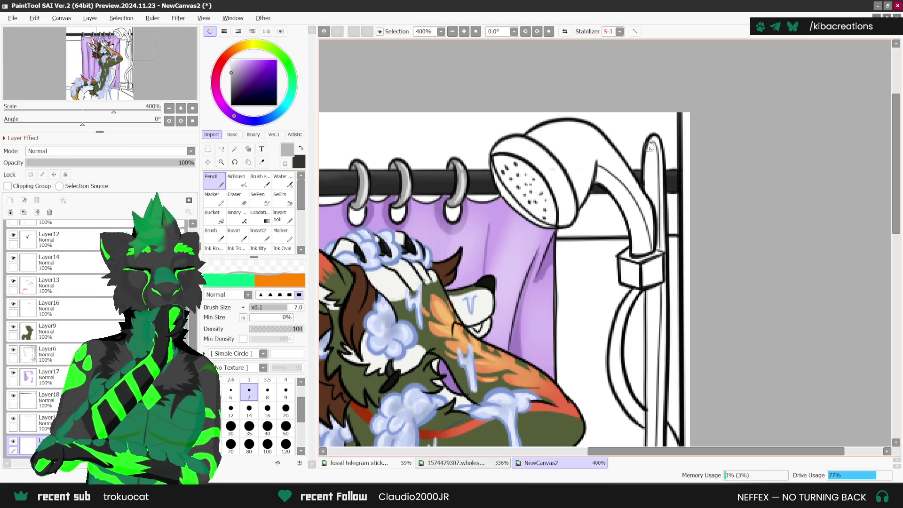
{"action": "left_click_drag", "start_coordinate": [656, 141], "coordinate": [656, 188]}
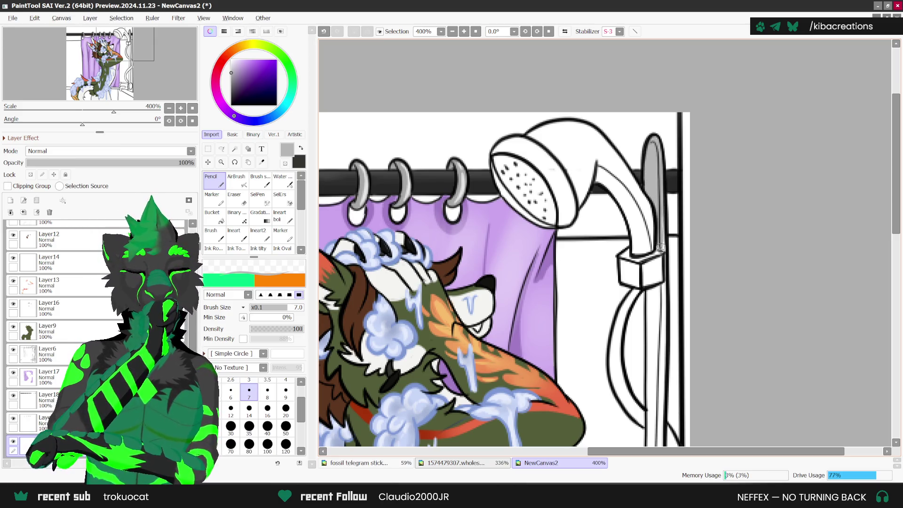
{"action": "key", "text": "h"}
{"action": "scroll", "coordinate": [567, 338], "scroll_direction": "down", "scroll_amount": 2}
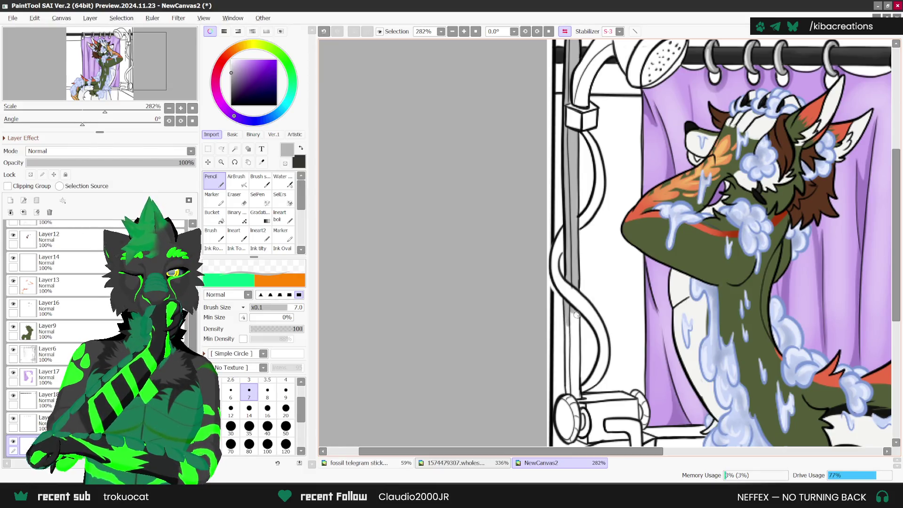
{"action": "mouse_move", "coordinate": [568, 332]}
{"action": "left_mouse_down"}
{"action": "mouse_move", "coordinate": [568, 376]}
{"action": "mouse_move", "coordinate": [569, 350]}
{"action": "left_mouse_up"}
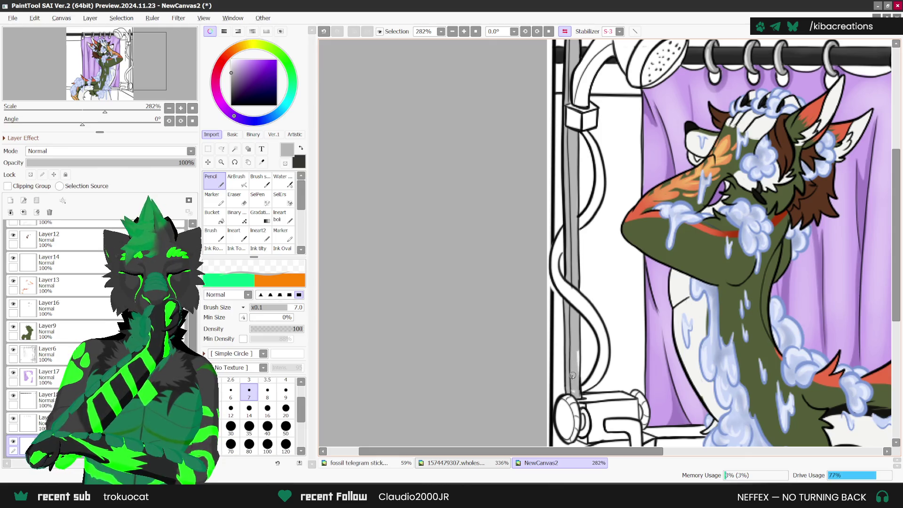
Shade the front of the shower-head bracket and the head's left part grey.
{"action": "scroll", "coordinate": [577, 390], "scroll_direction": "up", "scroll_amount": 1}
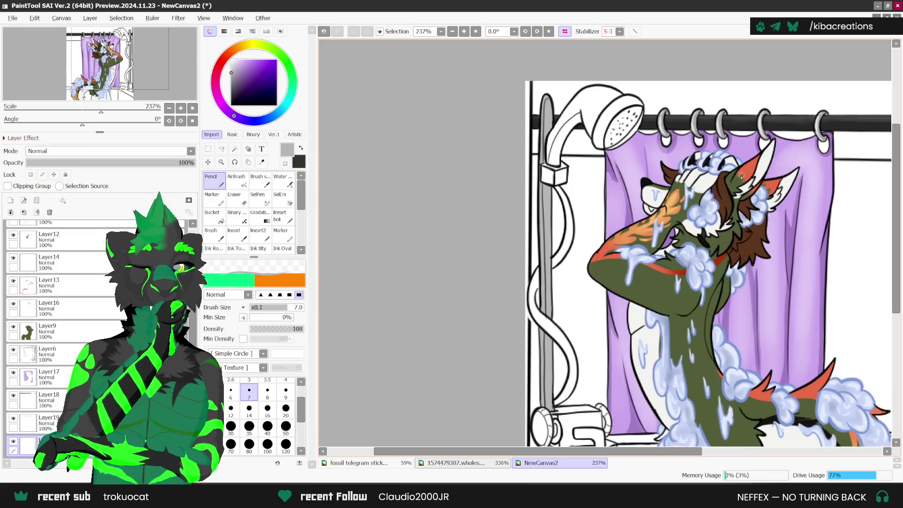
{"action": "key", "text": "h"}
{"action": "scroll", "coordinate": [682, 188], "scroll_direction": "up", "scroll_amount": 1}
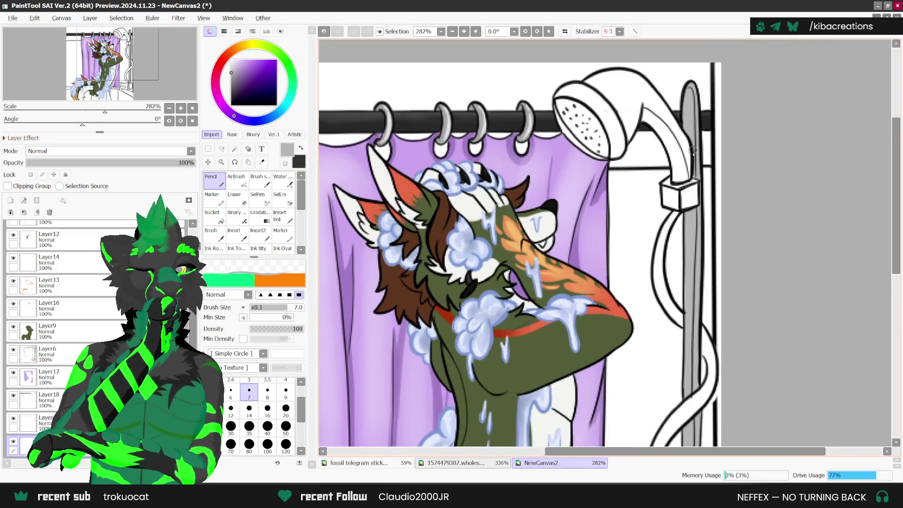
{"action": "scroll", "coordinate": [681, 188], "scroll_direction": "up", "scroll_amount": 1}
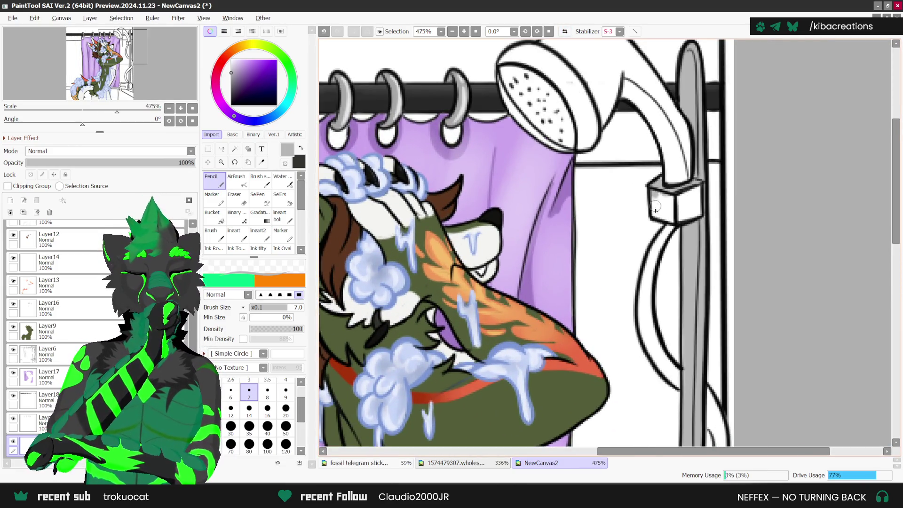
{"action": "mouse_move", "coordinate": [657, 206]}
{"action": "left_mouse_down"}
{"action": "mouse_move", "coordinate": [686, 207]}
{"action": "mouse_move", "coordinate": [698, 186]}
{"action": "left_mouse_up"}
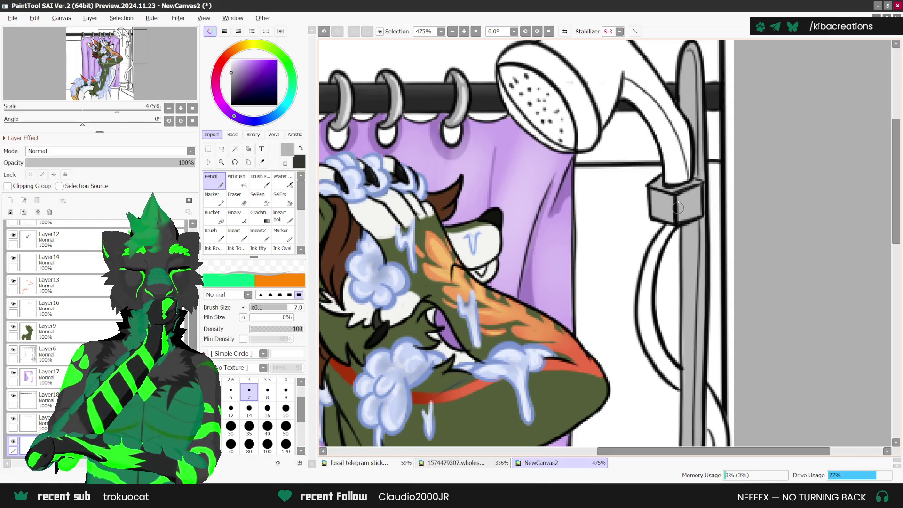
{"action": "scroll", "coordinate": [675, 210], "scroll_direction": "down", "scroll_amount": 1}
{"action": "scroll", "coordinate": [611, 198], "scroll_direction": "down", "scroll_amount": 1}
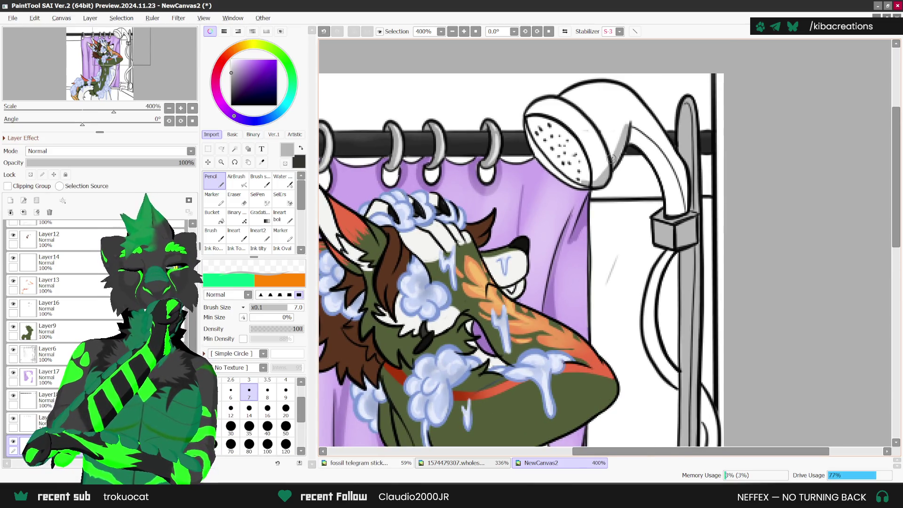
{"action": "mouse_move", "coordinate": [601, 164]}
{"action": "left_mouse_down"}
{"action": "mouse_move", "coordinate": [611, 127]}
{"action": "mouse_move", "coordinate": [583, 155]}
{"action": "mouse_move", "coordinate": [587, 118]}
{"action": "left_mouse_up"}
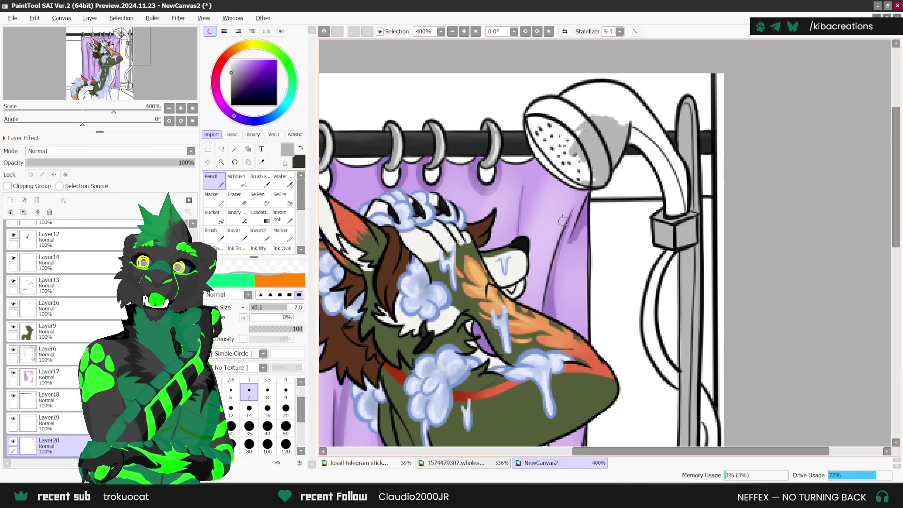
Shade the shower head's face, upper left and top edge, and the arm's edges grey.
{"action": "left_click_drag", "start_coordinate": [581, 121], "coordinate": [552, 103]}
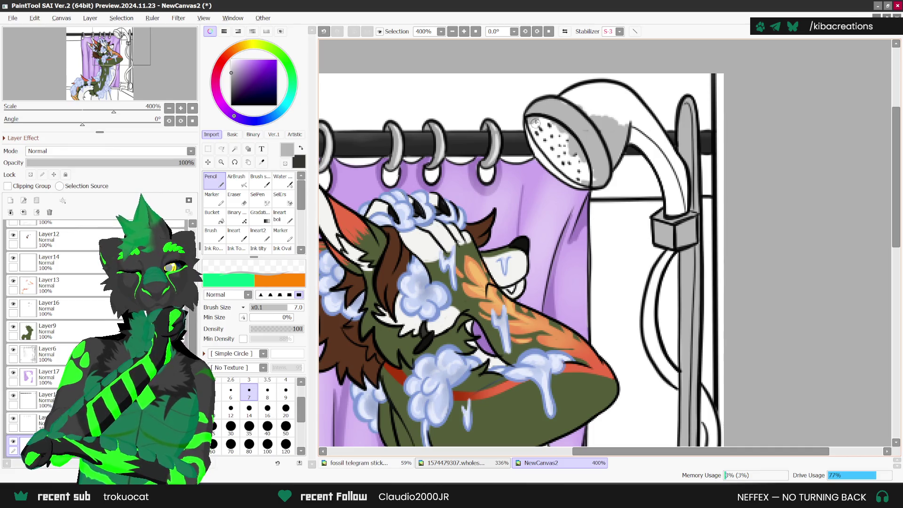
{"action": "left_click_drag", "start_coordinate": [531, 132], "coordinate": [556, 159]}
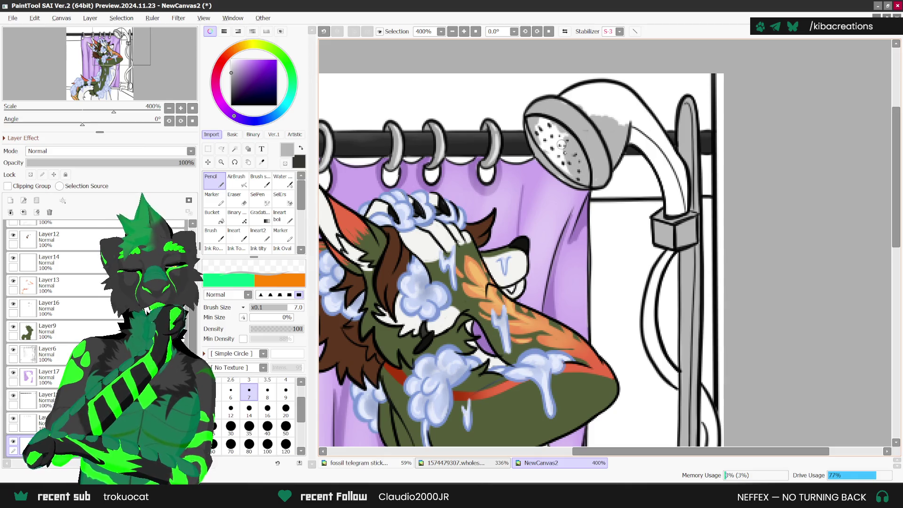
{"action": "left_click_drag", "start_coordinate": [561, 144], "coordinate": [542, 114]}
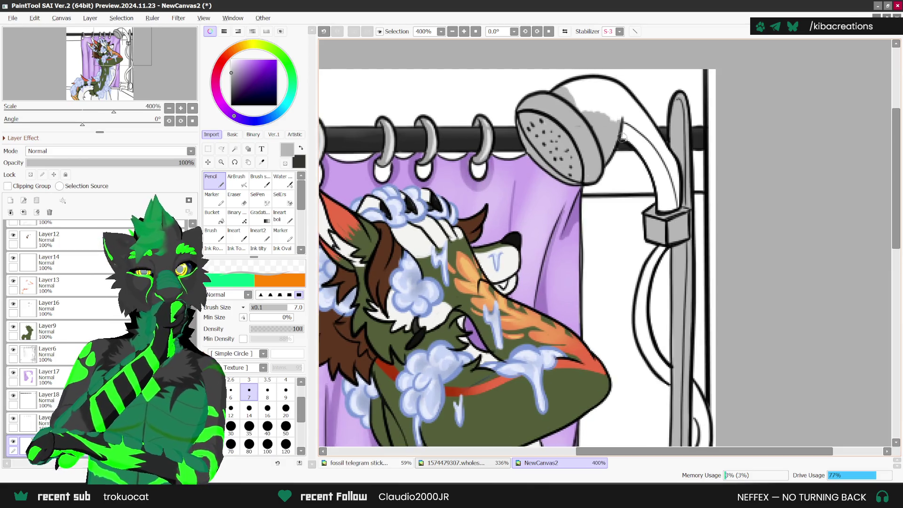
{"action": "left_click_drag", "start_coordinate": [619, 134], "coordinate": [674, 205]}
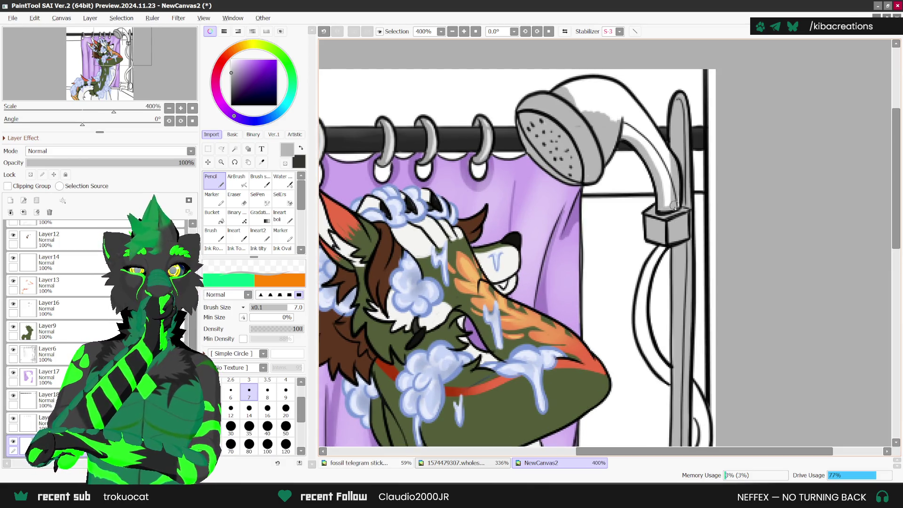
{"action": "left_click_drag", "start_coordinate": [658, 153], "coordinate": [672, 195]}
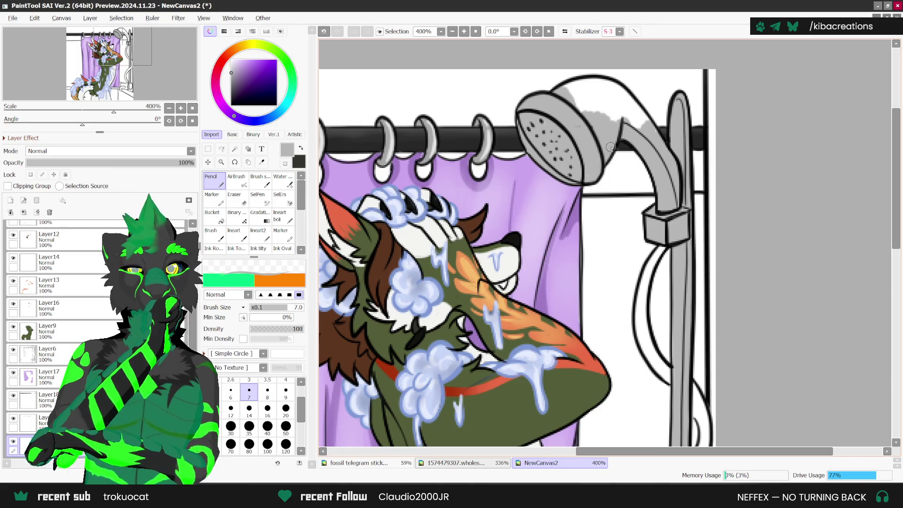
{"action": "left_click_drag", "start_coordinate": [584, 113], "coordinate": [590, 94]}
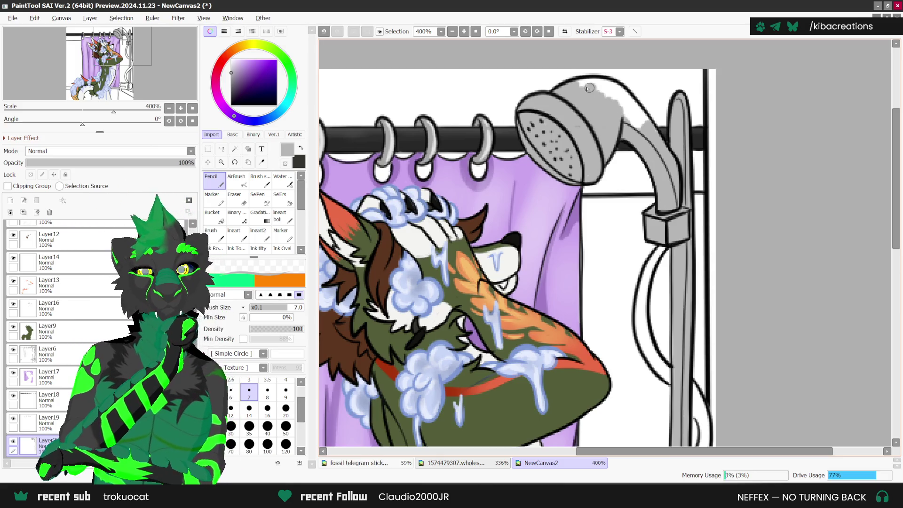
{"action": "left_click_drag", "start_coordinate": [593, 90], "coordinate": [583, 84]}
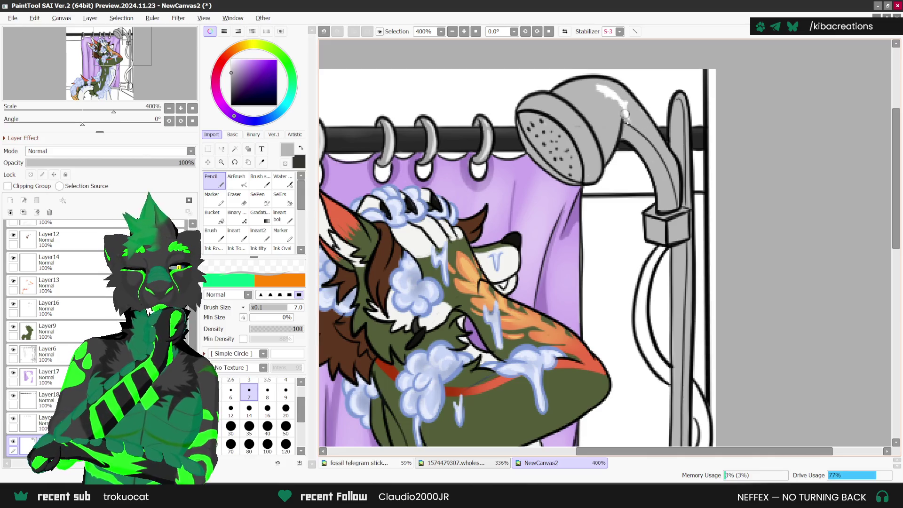
Zoom out to about 168%, then switch to the Fossilbrand reference sheet.
{"action": "scroll", "coordinate": [673, 228], "scroll_direction": "down", "scroll_amount": 7}
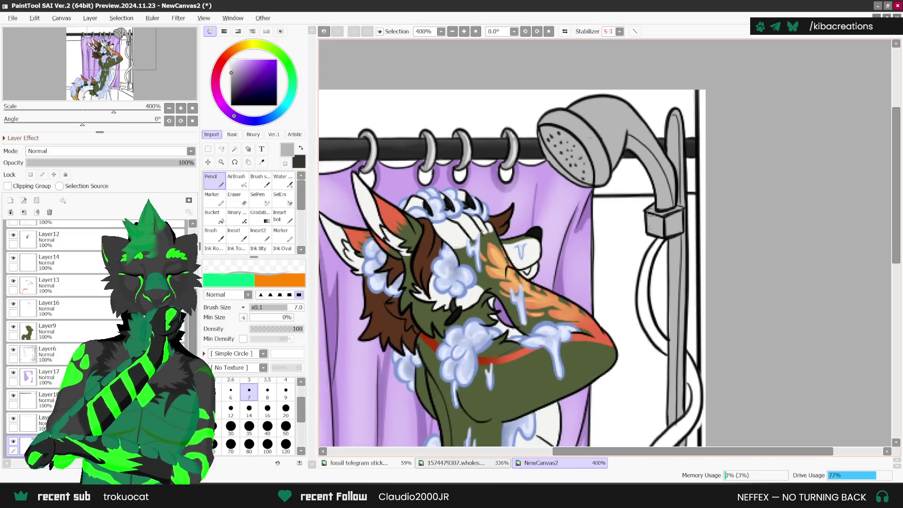
{"action": "scroll", "coordinate": [673, 228], "scroll_direction": "up", "scroll_amount": 2}
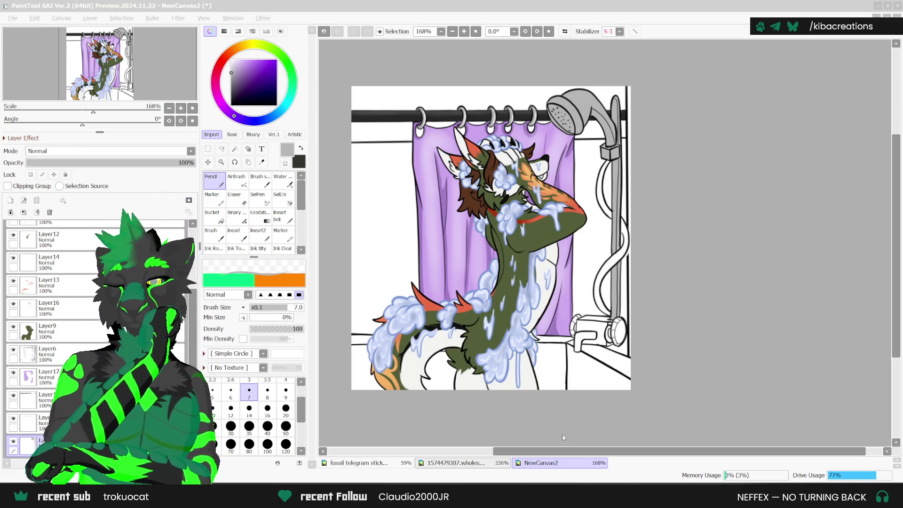
{"action": "left_click", "coordinate": [438, 462]}
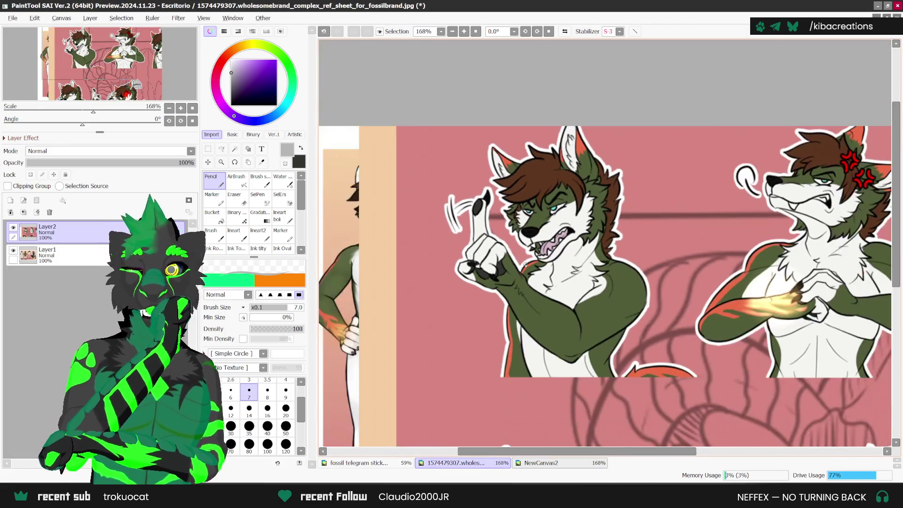
Paste the 3D dragon screenshot and resize and stretch it upright with Ctrl+T.
{"action": "scroll", "coordinate": [525, 265], "scroll_direction": "down", "scroll_amount": 2}
{"action": "key", "text": "ctrl+v"}
{"action": "scroll", "coordinate": [525, 265], "scroll_direction": "down", "scroll_amount": 2}
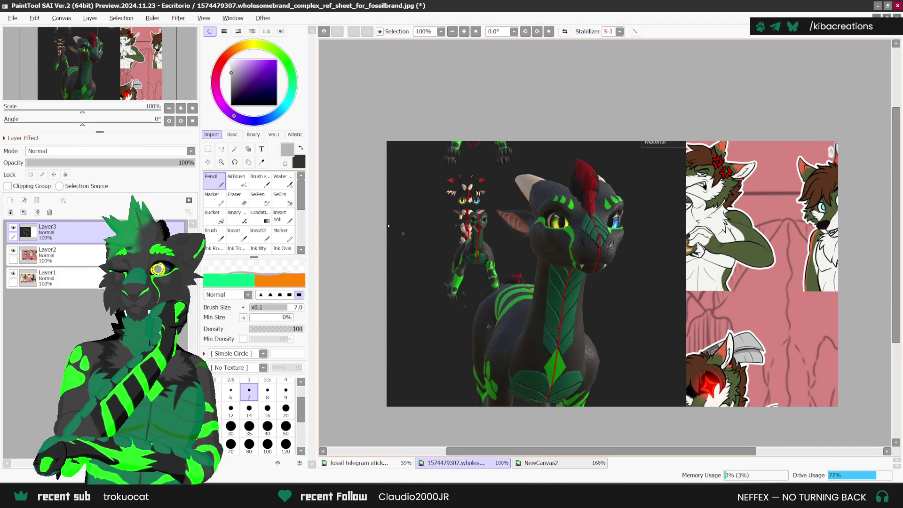
{"action": "key", "text": "m"}
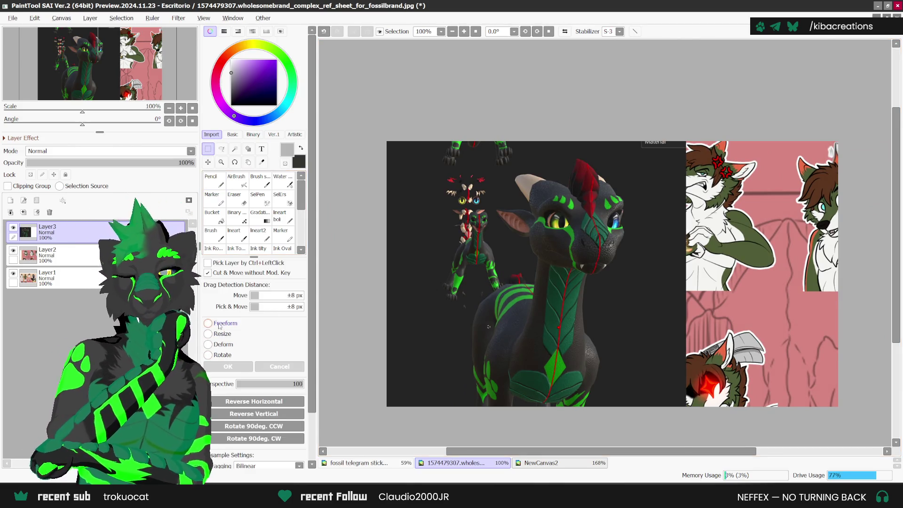
{"action": "key", "text": "ctrl+t"}
{"action": "left_click_drag", "start_coordinate": [685, 141], "coordinate": [584, 276]}
{"action": "left_click_drag", "start_coordinate": [485, 276], "coordinate": [485, 140]}
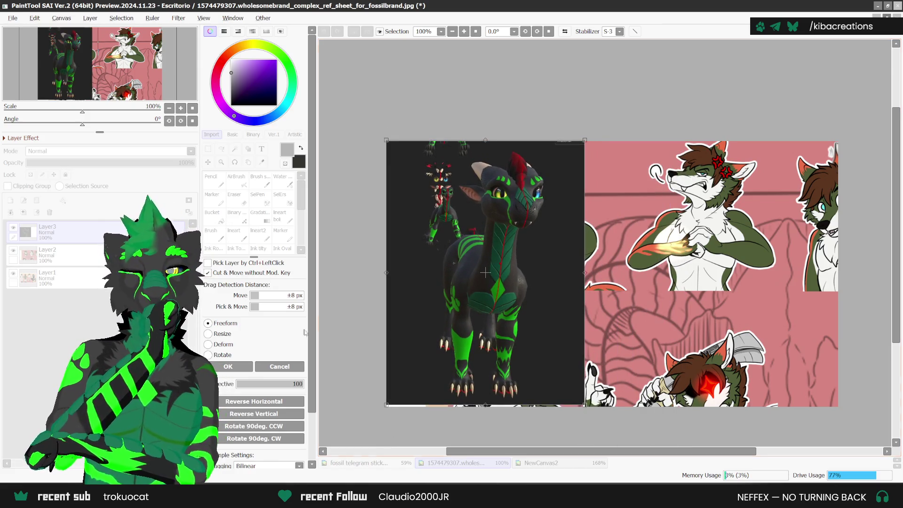
{"action": "key", "text": "Return"}
{"action": "key", "text": "minus"}
{"action": "scroll", "coordinate": [495, 328], "scroll_direction": "up", "scroll_amount": 3}
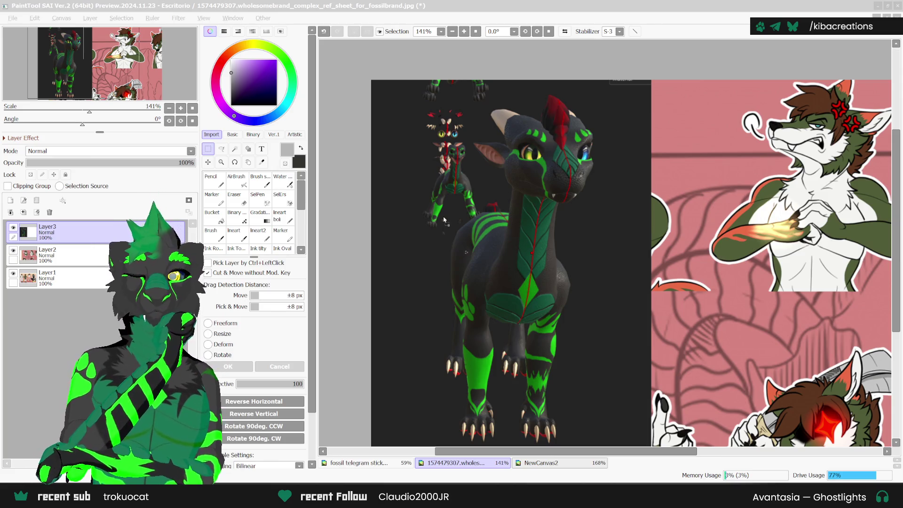
Preview and close kiba pixel a.png, then delete the pasted dragon layer, Layer3.
{"action": "left_click_drag", "start_coordinate": [445, 220], "coordinate": [444, 221]}
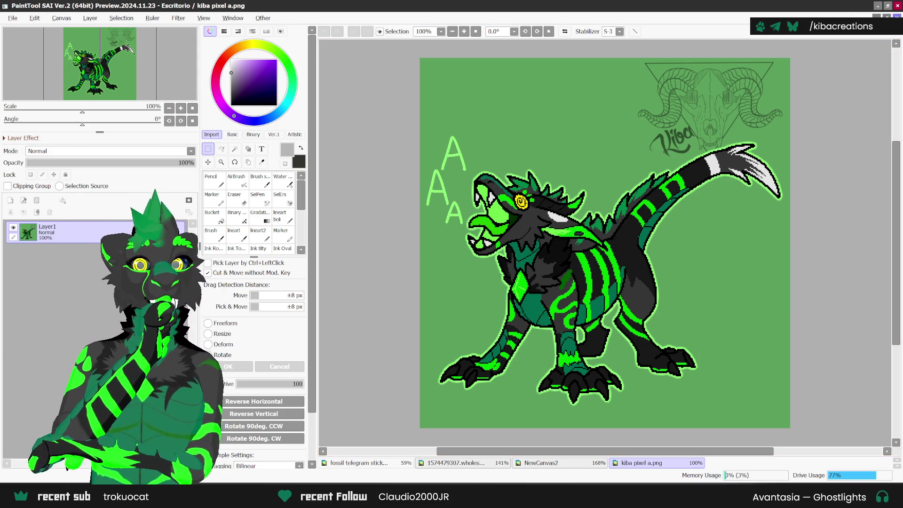
{"action": "key", "text": "ctrl+w"}
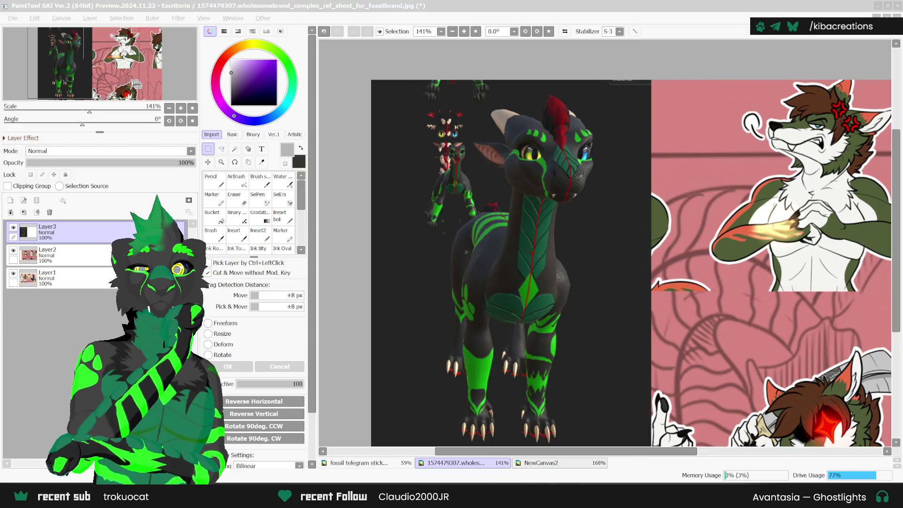
{"action": "scroll", "coordinate": [547, 362], "scroll_direction": "right", "scroll_amount": 3}
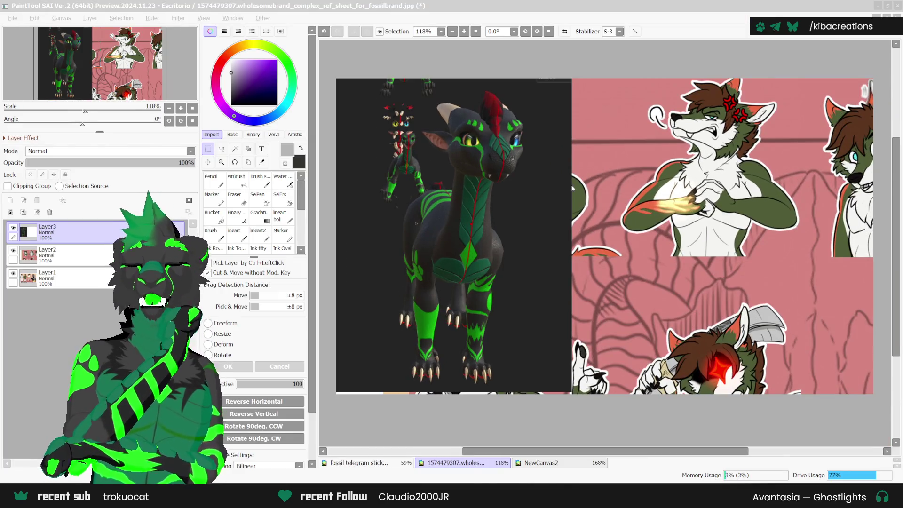
{"action": "scroll", "coordinate": [572, 188], "scroll_direction": "down", "scroll_amount": 1}
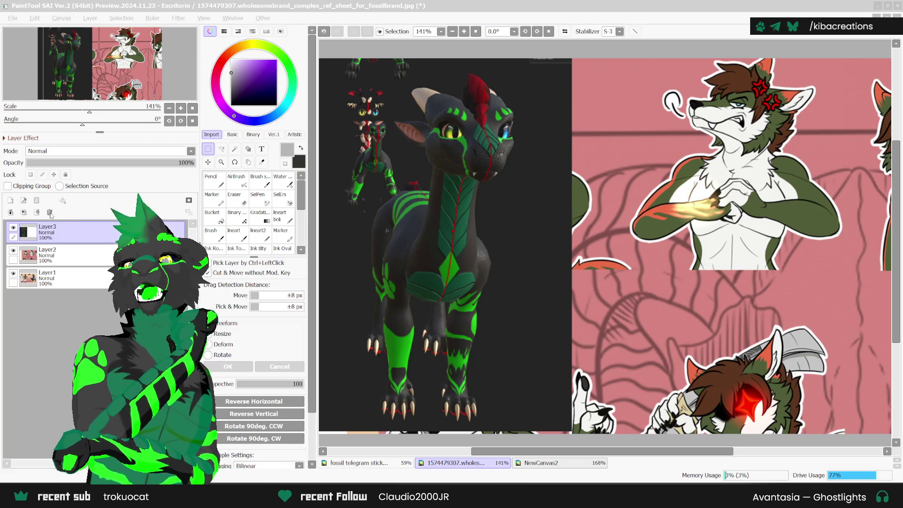
{"action": "left_click", "coordinate": [160, 188]}
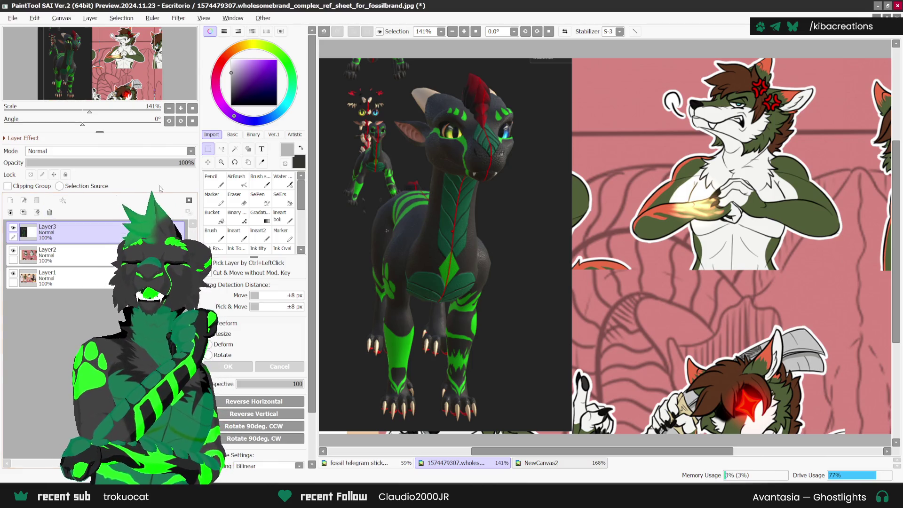
{"action": "left_click", "coordinate": [50, 213]}
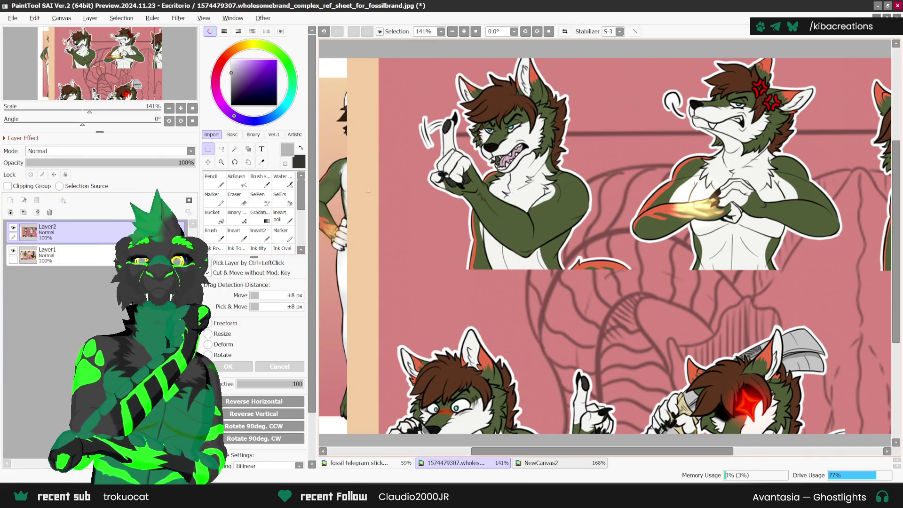
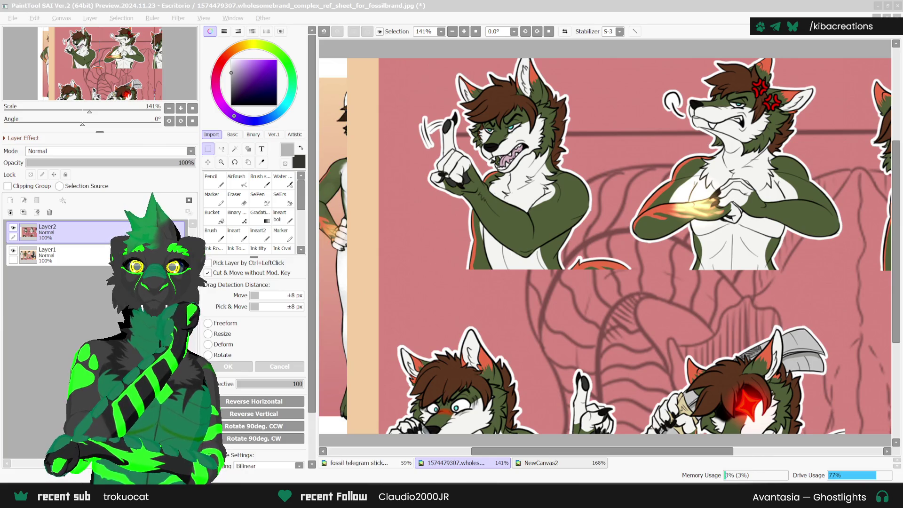
Paste a character image as a new layer, move it to the canvas centre, then delete that layer.
{"action": "key", "text": "ctrl+v"}
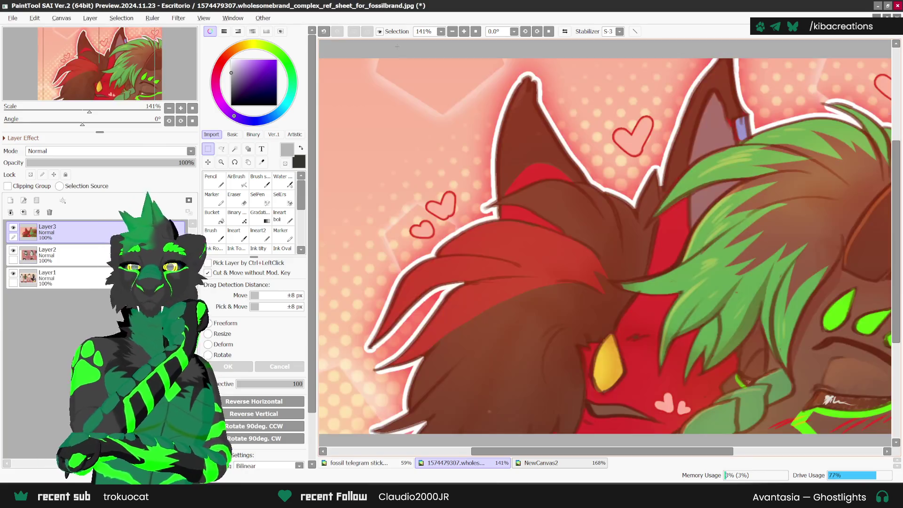
{"action": "scroll", "coordinate": [501, 157], "scroll_direction": "down", "scroll_amount": 1}
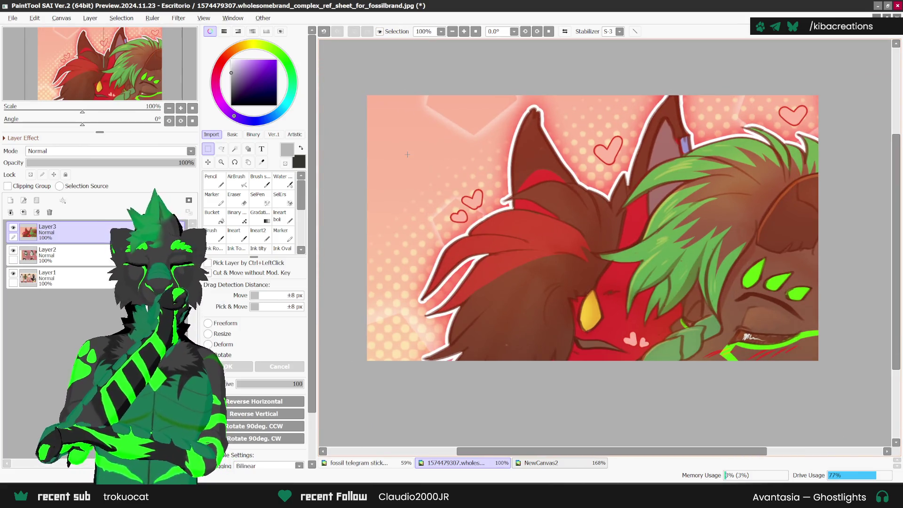
{"action": "key", "text": "ctrl+t"}
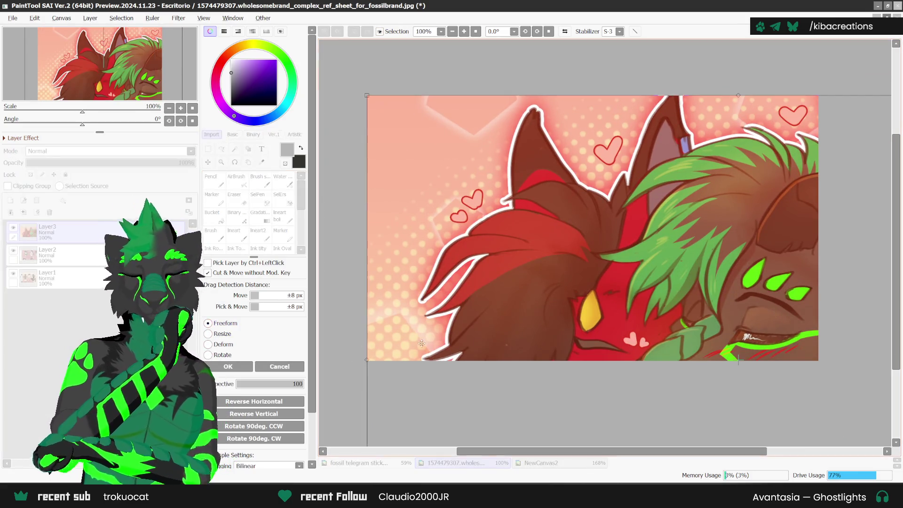
{"action": "left_click_drag", "start_coordinate": [672, 329], "coordinate": [507, 307]}
{"action": "left_click_drag", "start_coordinate": [645, 209], "coordinate": [510, 330]}
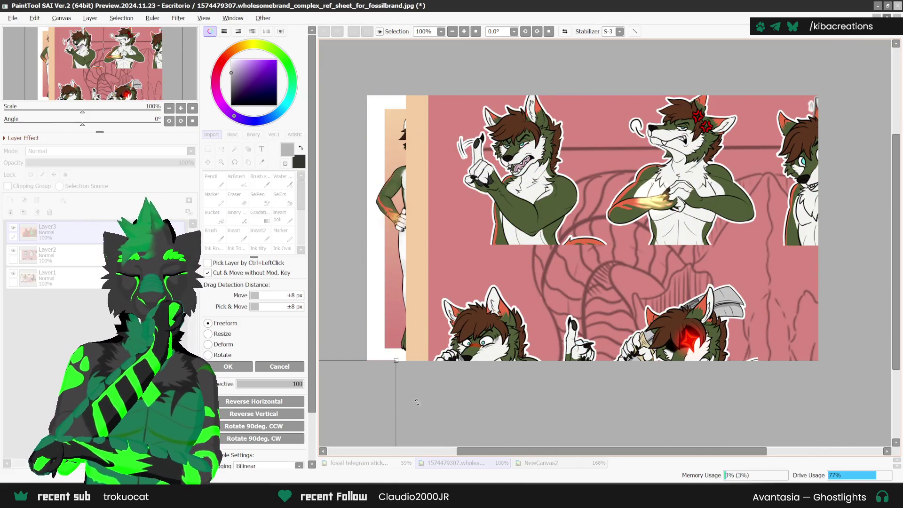
{"action": "mouse_move", "coordinate": [470, 326]}
{"action": "left_mouse_down"}
{"action": "mouse_move", "coordinate": [695, 146]}
{"action": "mouse_move", "coordinate": [655, 177]}
{"action": "left_mouse_up"}
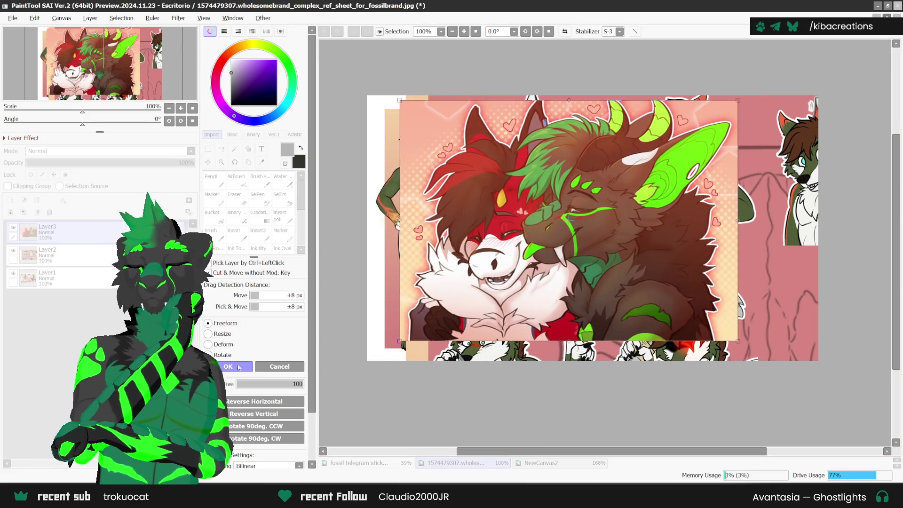
{"action": "key", "text": "Return"}
{"action": "scroll", "coordinate": [565, 229], "scroll_direction": "up", "scroll_amount": 1}
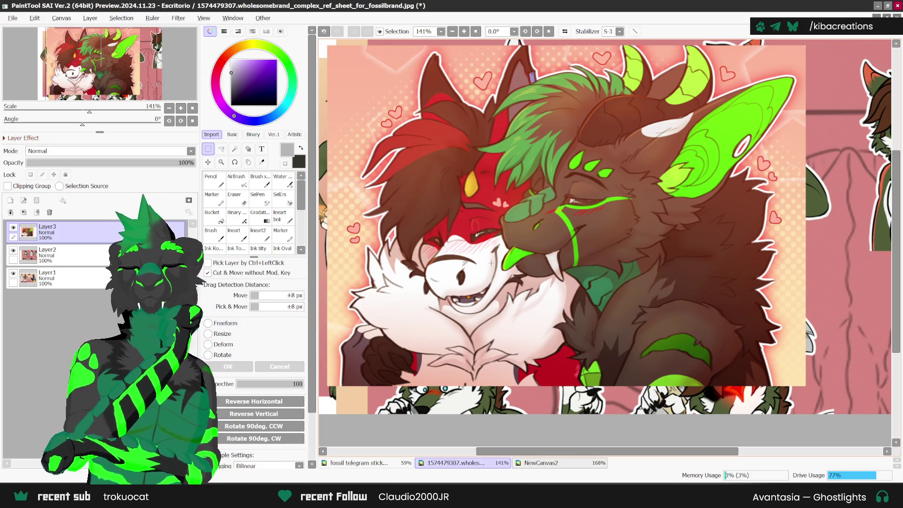
{"action": "left_click", "coordinate": [51, 212]}
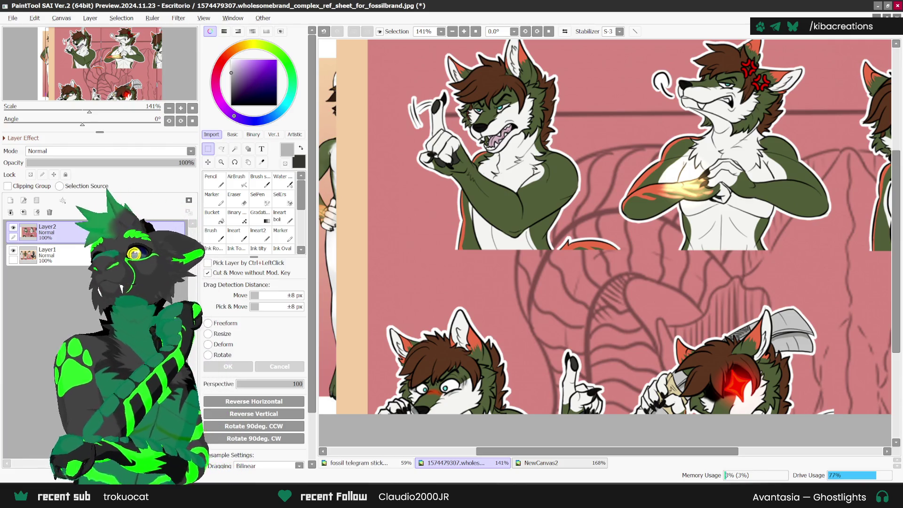
Return to the NewCanvas2 shower illustration with the Pencil, zoomed and rotated toward the faucet.
{"action": "left_click", "coordinate": [541, 462]}
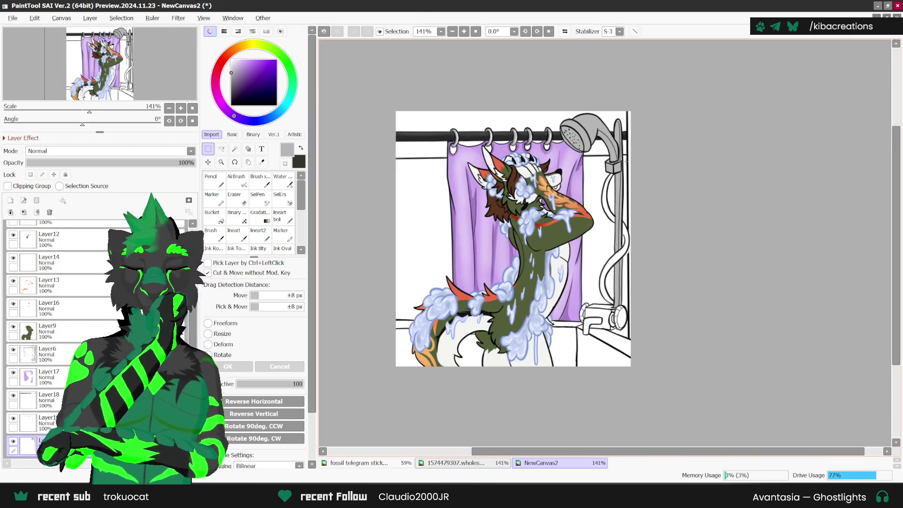
{"action": "scroll", "coordinate": [625, 160], "scroll_direction": "up", "scroll_amount": 2}
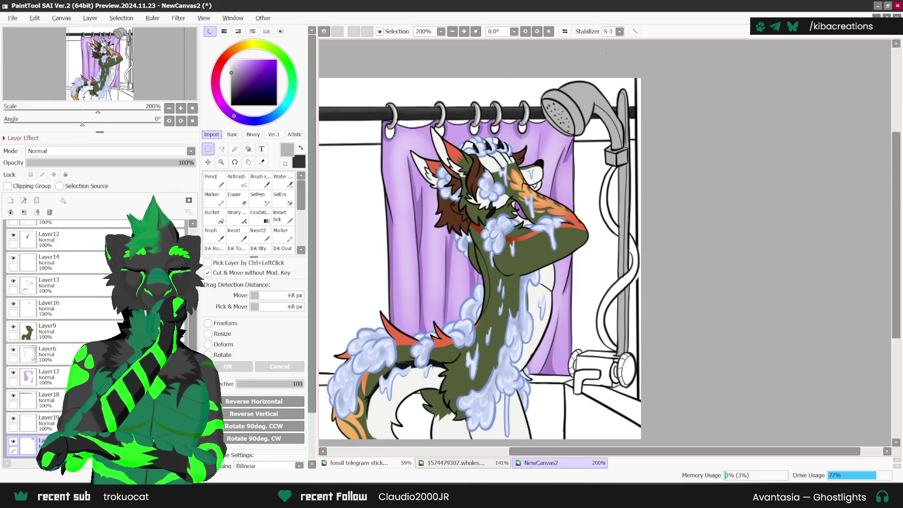
{"action": "key", "text": "n"}
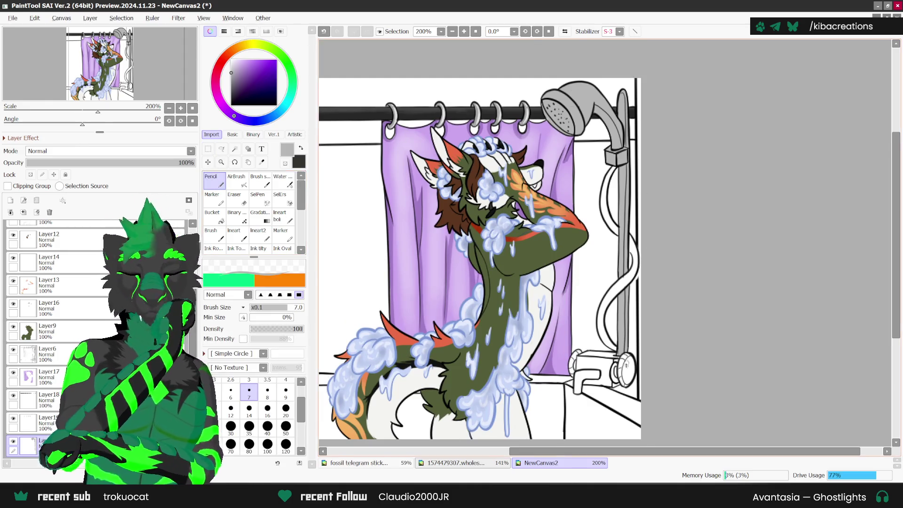
{"action": "scroll", "coordinate": [570, 372], "scroll_direction": "up", "scroll_amount": 2}
{"action": "scroll", "coordinate": [571, 373], "scroll_direction": "up", "scroll_amount": 1}
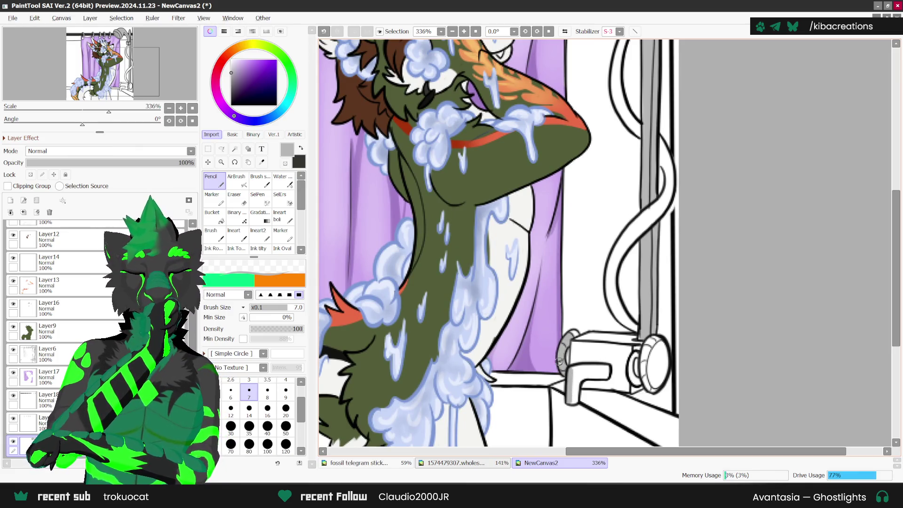
{"action": "scroll", "coordinate": [632, 287], "scroll_direction": "up", "scroll_amount": 1}
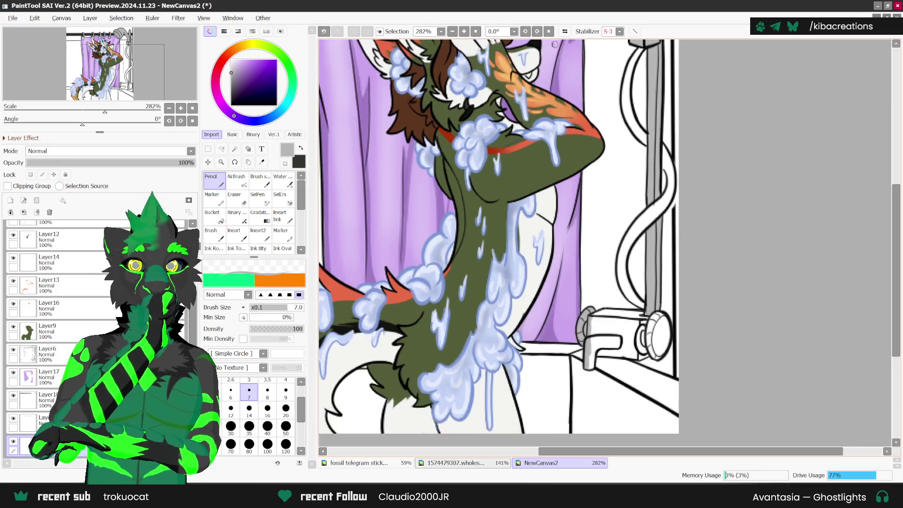
{"action": "left_click_drag", "start_coordinate": [632, 287], "coordinate": [639, 324]}
{"action": "scroll", "coordinate": [639, 326], "scroll_direction": "up", "scroll_amount": 1}
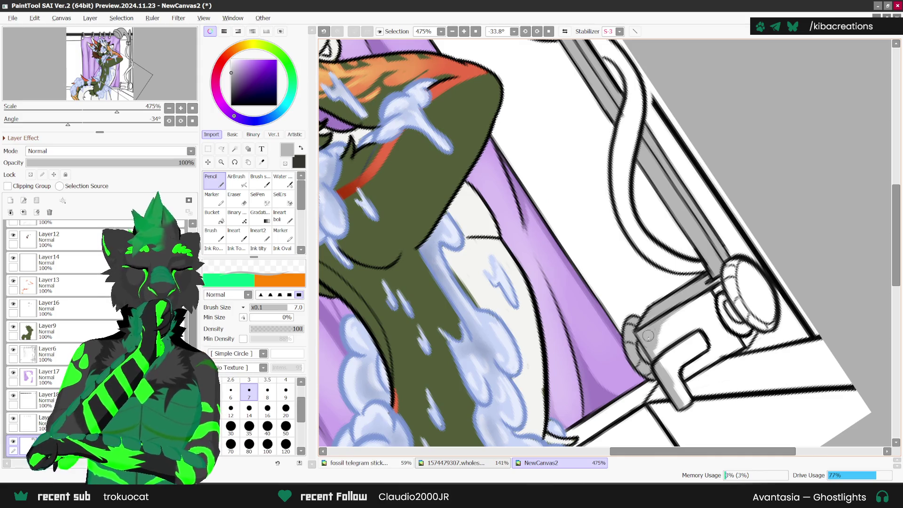
Shade the faucet's edge, body and end ring with darker grey.
{"action": "left_click_drag", "start_coordinate": [648, 335], "coordinate": [664, 353]}
{"action": "mouse_move", "coordinate": [673, 388]}
{"action": "left_mouse_down"}
{"action": "mouse_move", "coordinate": [683, 398]}
{"action": "mouse_move", "coordinate": [752, 329]}
{"action": "mouse_move", "coordinate": [724, 346]}
{"action": "mouse_move", "coordinate": [724, 335]}
{"action": "mouse_move", "coordinate": [682, 369]}
{"action": "left_mouse_up"}
{"action": "mouse_move", "coordinate": [720, 322]}
{"action": "left_mouse_down"}
{"action": "mouse_move", "coordinate": [662, 372]}
{"action": "mouse_move", "coordinate": [707, 302]}
{"action": "mouse_move", "coordinate": [689, 301]}
{"action": "left_mouse_up"}
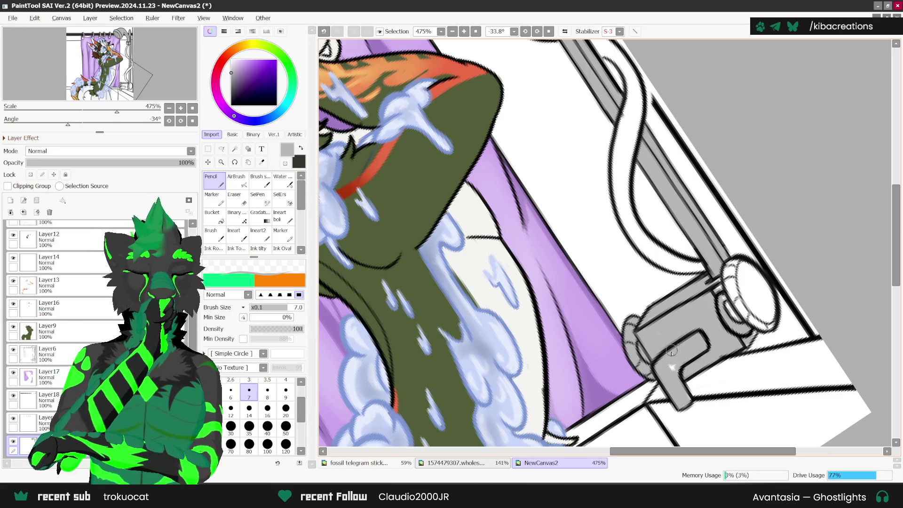
{"action": "left_click_drag", "start_coordinate": [722, 271], "coordinate": [727, 290]}
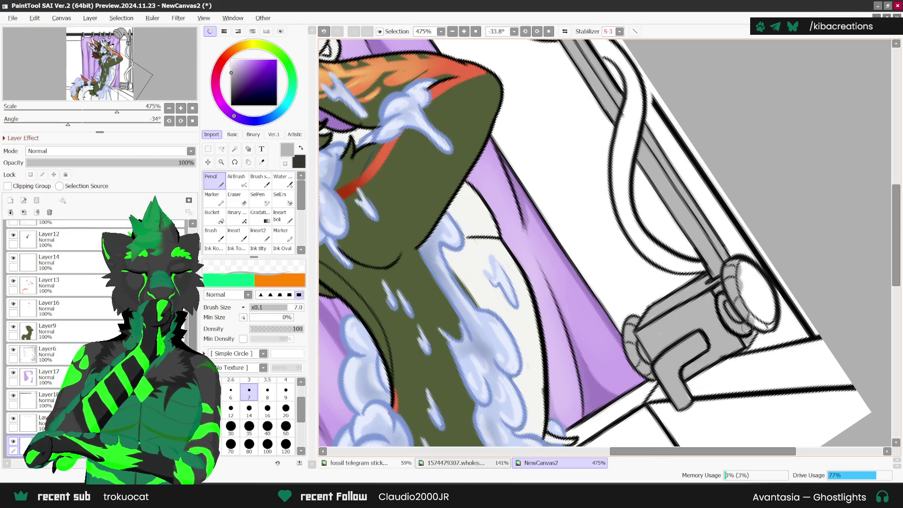
{"action": "mouse_move", "coordinate": [747, 342]}
{"action": "left_mouse_down"}
{"action": "mouse_move", "coordinate": [758, 289]}
{"action": "mouse_move", "coordinate": [745, 296]}
{"action": "mouse_move", "coordinate": [768, 318]}
{"action": "left_mouse_up"}
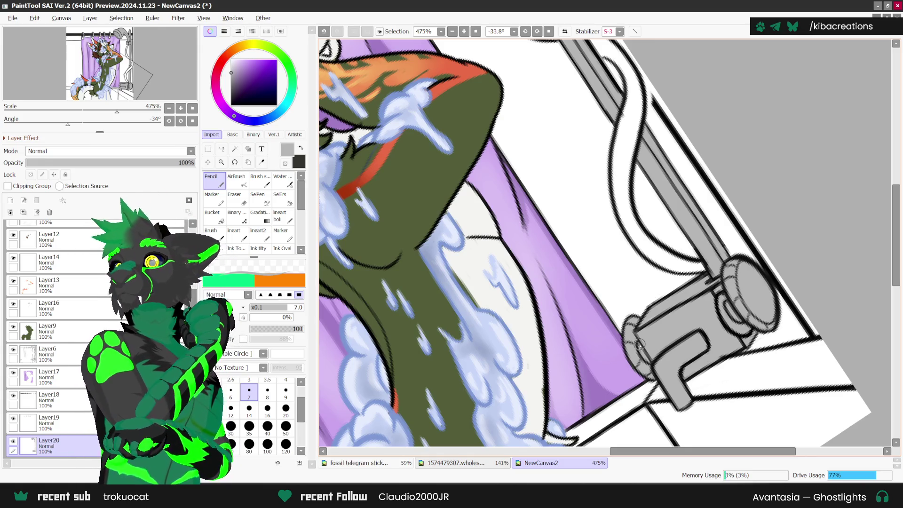
{"action": "key", "text": "Home"}
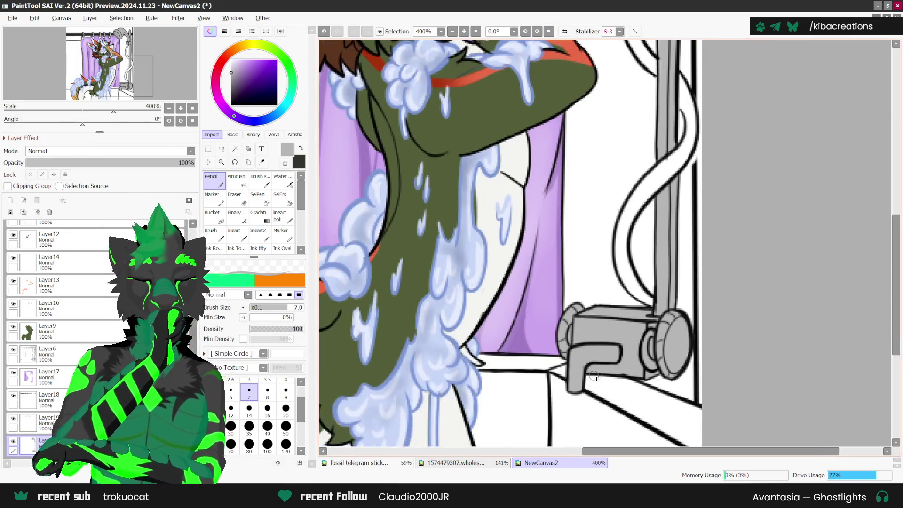
{"action": "left_click_drag", "start_coordinate": [638, 345], "coordinate": [658, 324]}
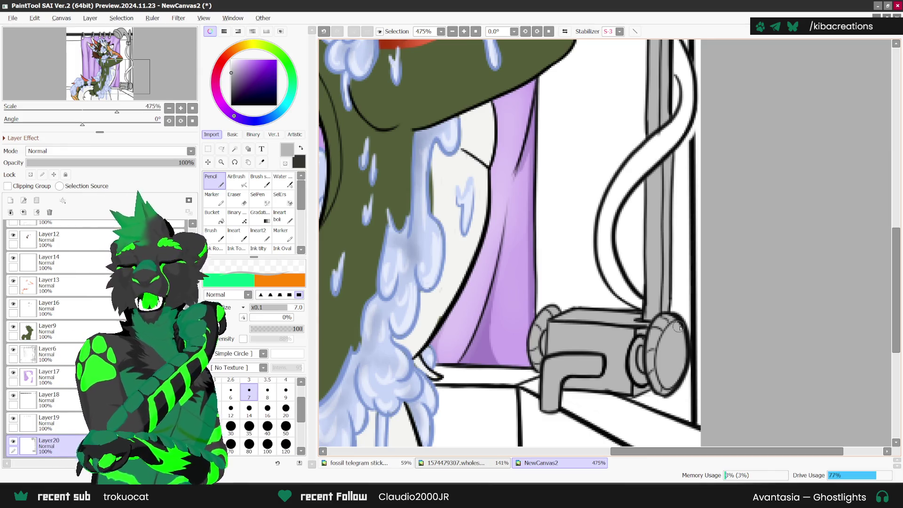
{"action": "scroll", "coordinate": [678, 326], "scroll_direction": "down", "scroll_amount": 1}
{"action": "scroll", "coordinate": [672, 324], "scroll_direction": "down", "scroll_amount": 1}
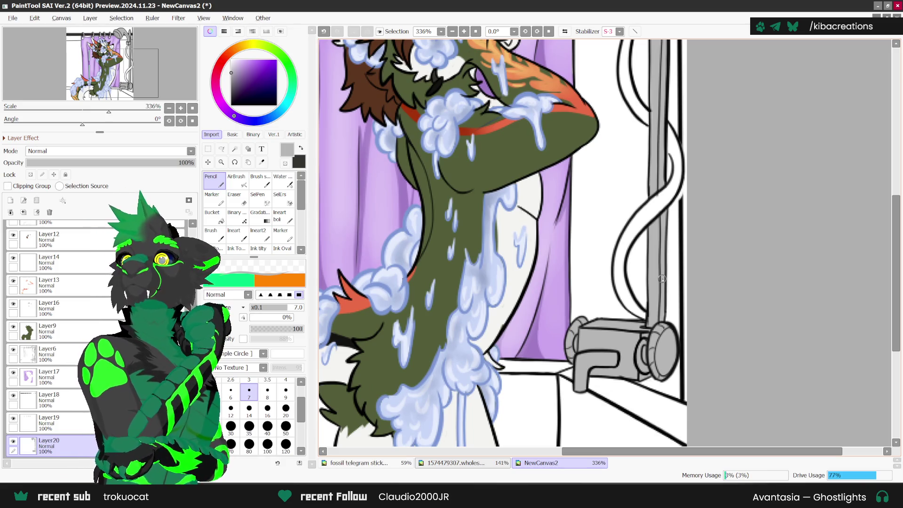
{"action": "scroll", "coordinate": [644, 330], "scroll_direction": "down", "scroll_amount": 1}
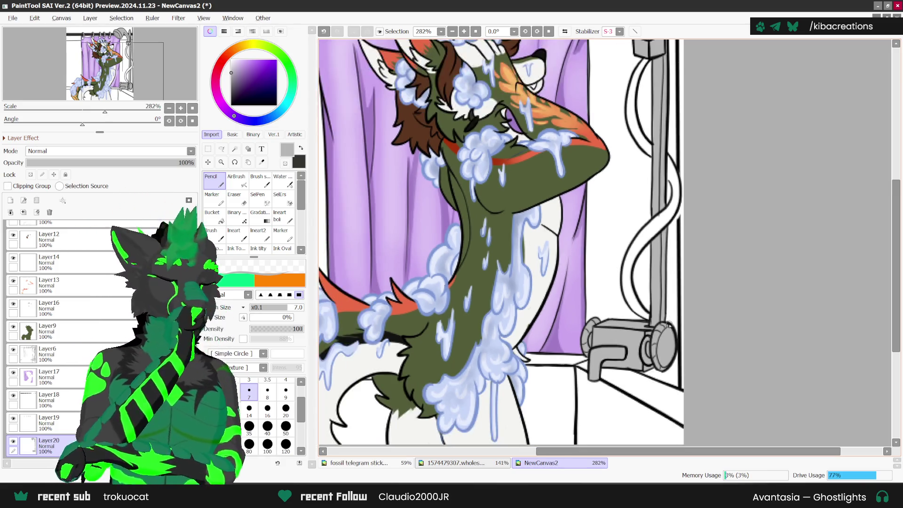
{"action": "scroll", "coordinate": [649, 315], "scroll_direction": "down", "scroll_amount": 1}
{"action": "scroll", "coordinate": [654, 298], "scroll_direction": "up", "scroll_amount": 1}
{"action": "scroll", "coordinate": [658, 291], "scroll_direction": "up", "scroll_amount": 1}
{"action": "scroll", "coordinate": [672, 282], "scroll_direction": "down", "scroll_amount": 1}
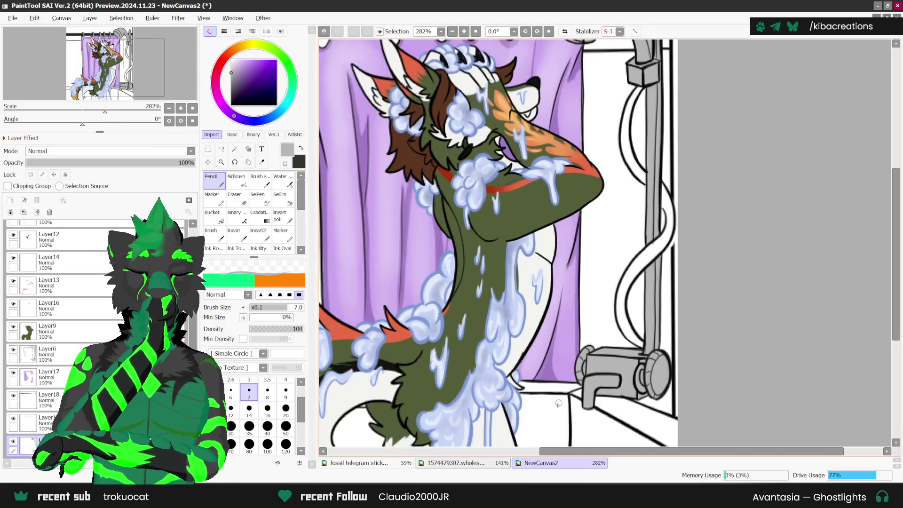
{"action": "scroll", "coordinate": [696, 268], "scroll_direction": "down", "scroll_amount": 2}
{"action": "scroll", "coordinate": [720, 256], "scroll_direction": "down", "scroll_amount": 1}
{"action": "scroll", "coordinate": [705, 273], "scroll_direction": "up", "scroll_amount": 1}
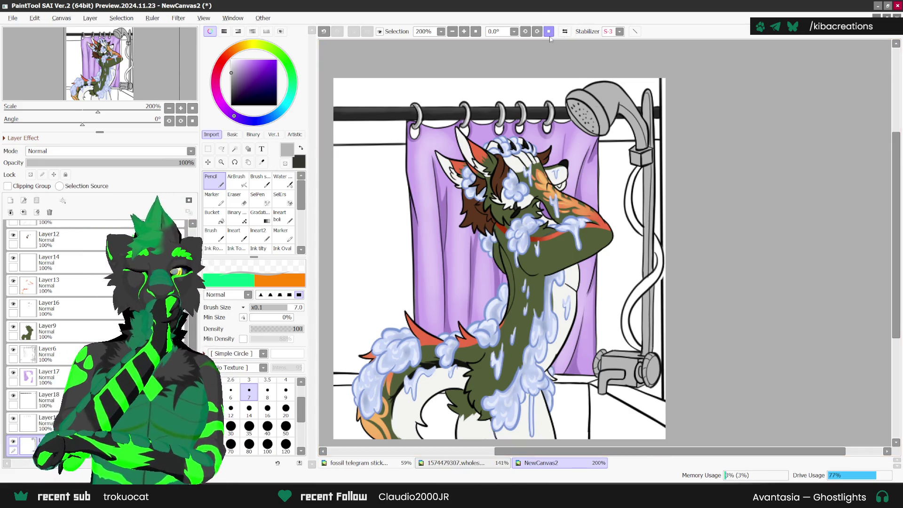
Turn on Preserve Opacity for the layer and paint a darker grey stroke down the shower pipe.
{"action": "left_click", "coordinate": [31, 175]}
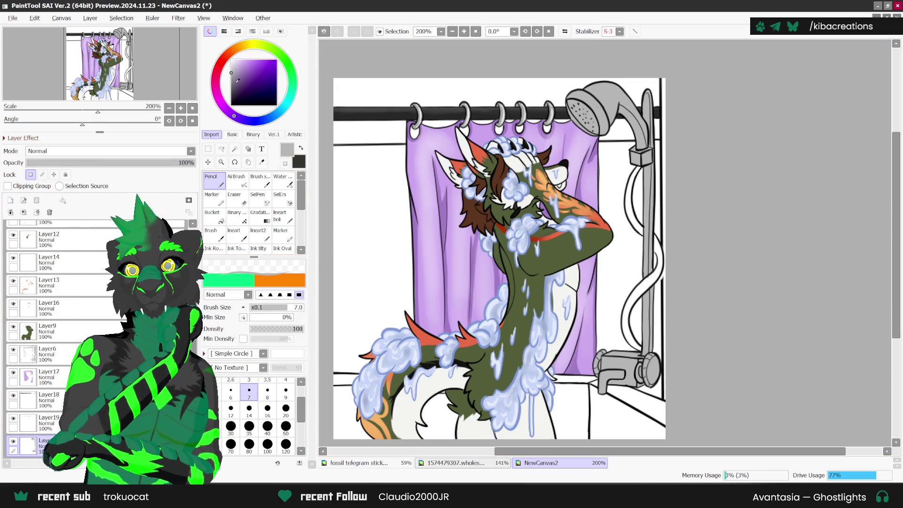
{"action": "left_click", "coordinate": [231, 82]}
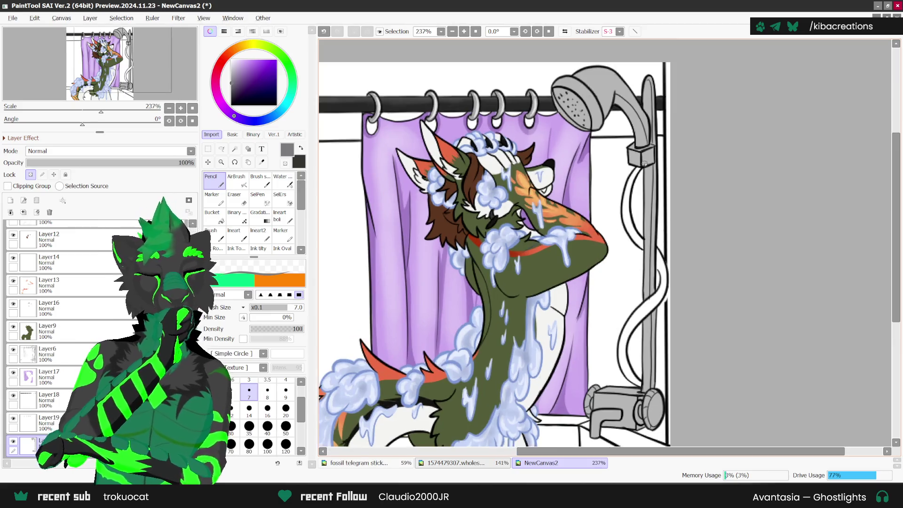
{"action": "scroll", "coordinate": [645, 169], "scroll_direction": "up", "scroll_amount": 1}
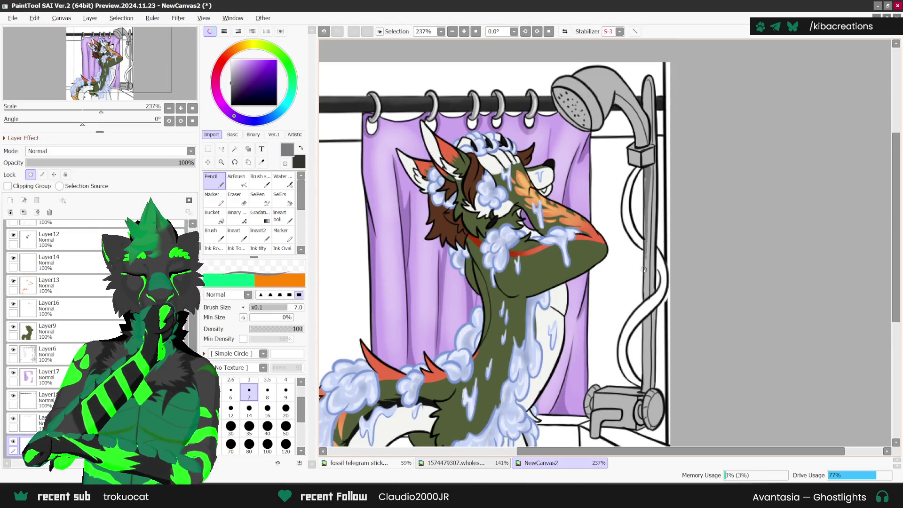
{"action": "left_click_drag", "start_coordinate": [649, 195], "coordinate": [644, 268]}
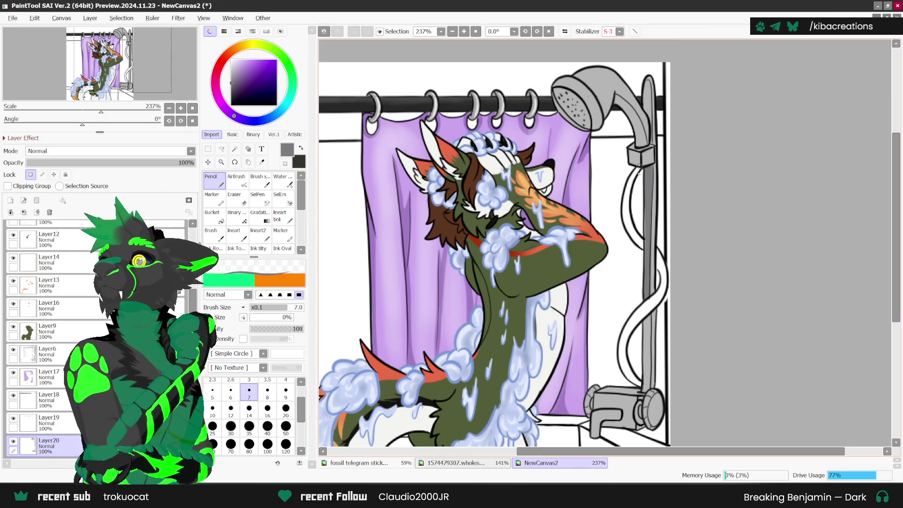
{"action": "scroll", "coordinate": [660, 277], "scroll_direction": "up", "scroll_amount": 1}
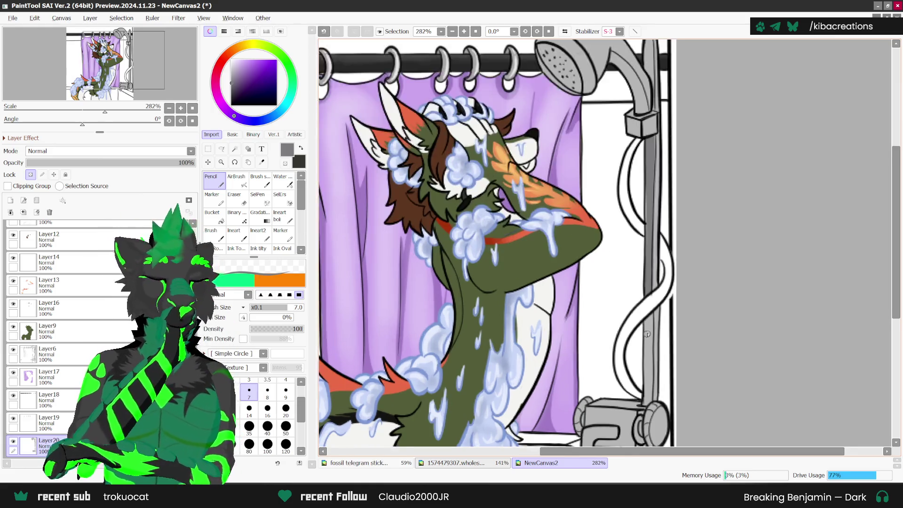
Ink dark outlines along the pipe's left and lower edges, tilting the canvas, and darken the clamp.
{"action": "scroll", "coordinate": [655, 292], "scroll_direction": "up", "scroll_amount": 1}
{"action": "left_click_drag", "start_coordinate": [646, 321], "coordinate": [645, 414]}
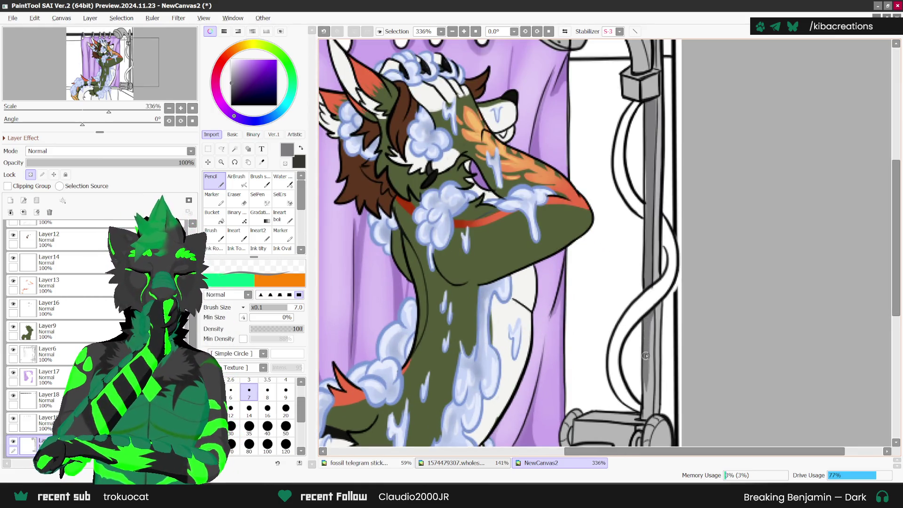
{"action": "left_click_drag", "start_coordinate": [648, 377], "coordinate": [650, 311]}
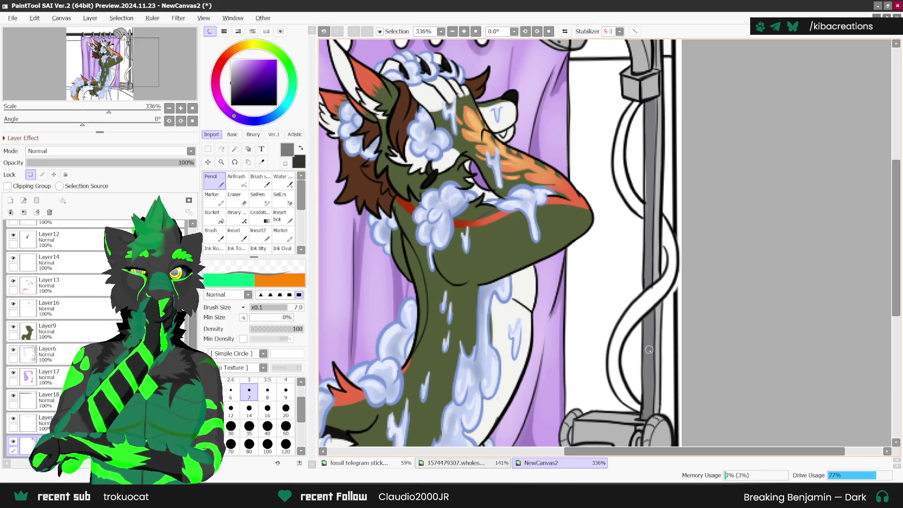
{"action": "scroll", "coordinate": [651, 283], "scroll_direction": "down", "scroll_amount": 3}
{"action": "scroll", "coordinate": [655, 153], "scroll_direction": "up", "scroll_amount": 2}
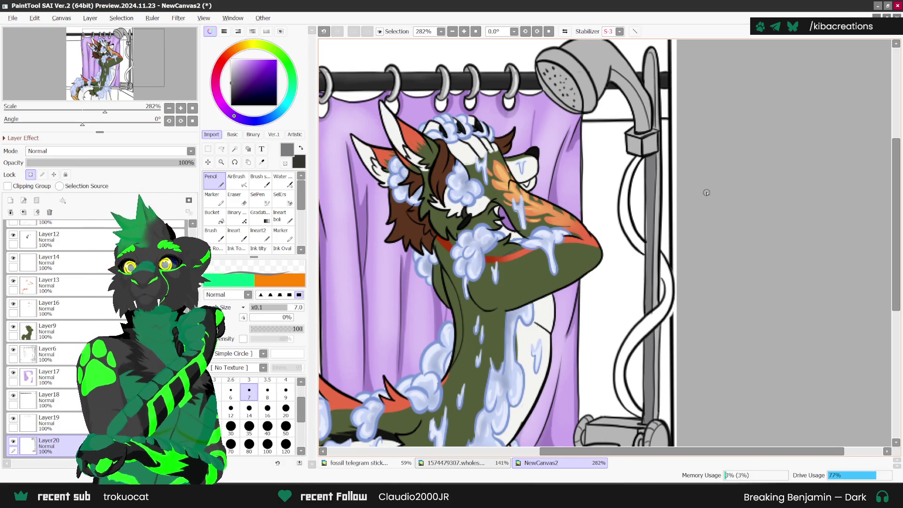
{"action": "scroll", "coordinate": [706, 193], "scroll_direction": "down", "scroll_amount": 3}
{"action": "scroll", "coordinate": [538, 43], "scroll_direction": "up", "scroll_amount": 1}
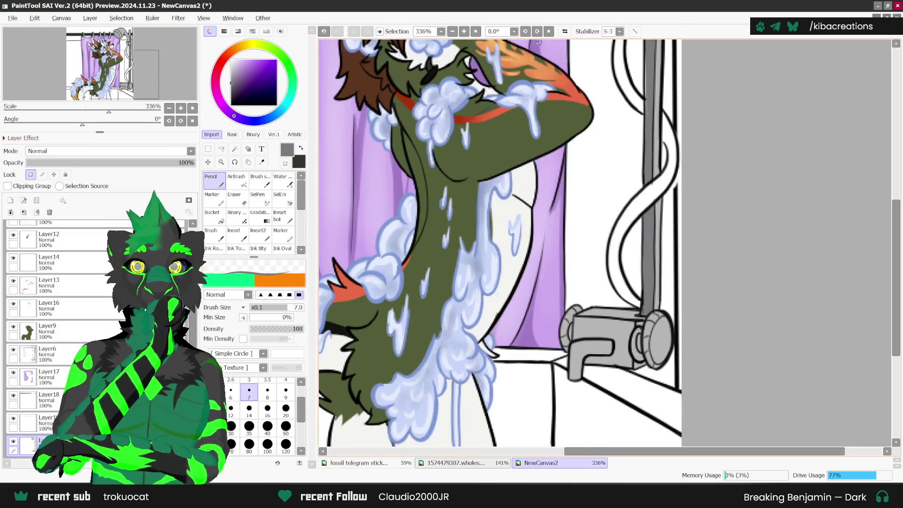
{"action": "key", "text": "Delete"}
{"action": "key", "text": "Delete"}
{"action": "key", "text": "Delete"}
{"action": "scroll", "coordinate": [673, 285], "scroll_direction": "up", "scroll_amount": 2}
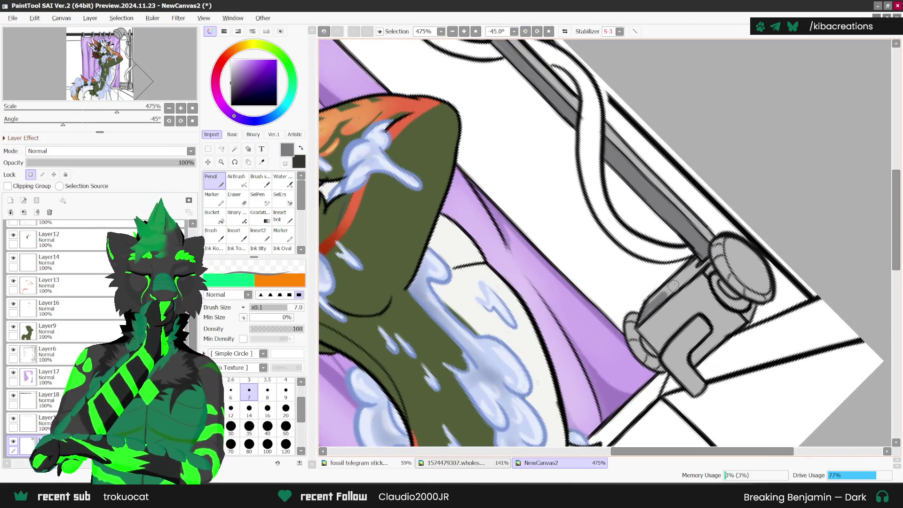
{"action": "left_click_drag", "start_coordinate": [673, 285], "coordinate": [694, 267]}
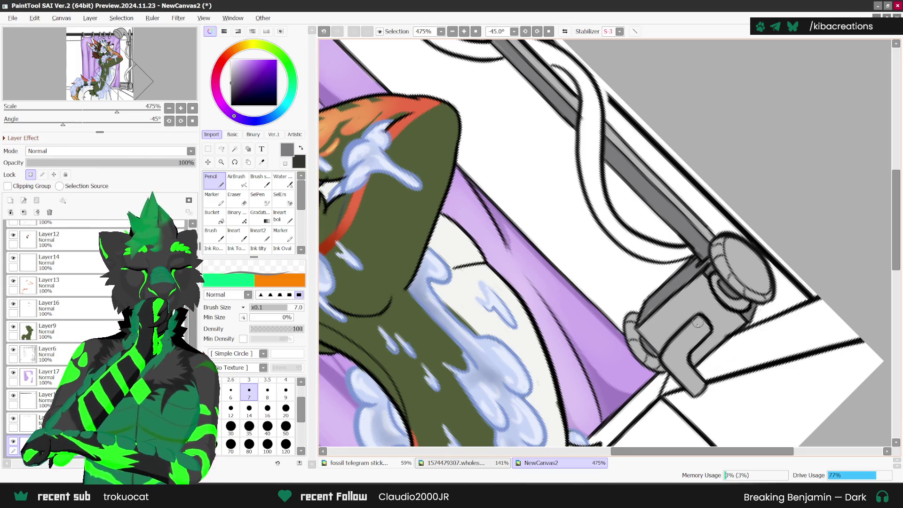
{"action": "left_click_drag", "start_coordinate": [697, 323], "coordinate": [687, 369]}
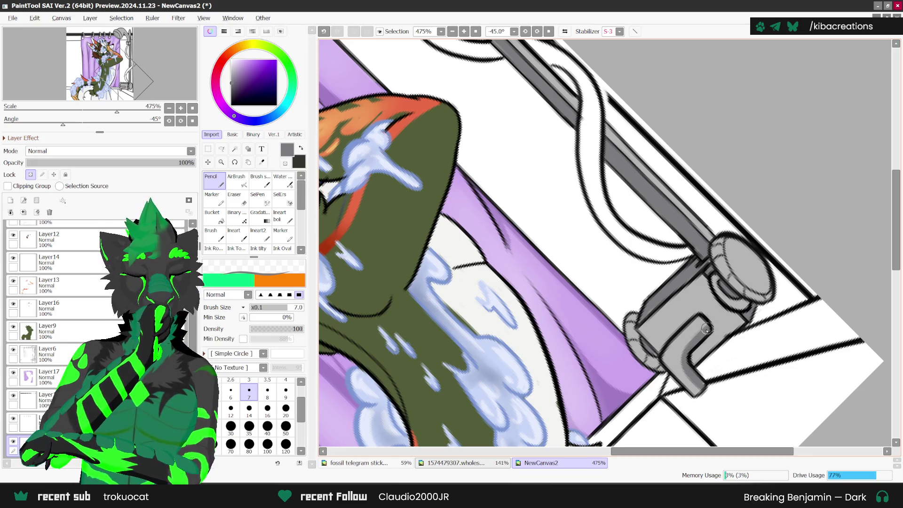
{"action": "scroll", "coordinate": [709, 388], "scroll_direction": "down", "scroll_amount": 5}
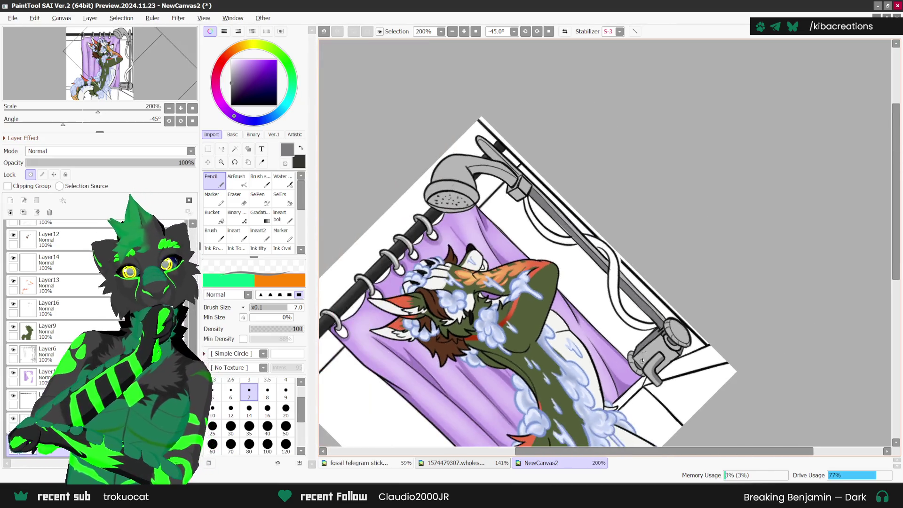
Set the canvas upright and darken the shower pipe's left edge and inner curve.
{"action": "key", "text": "Home"}
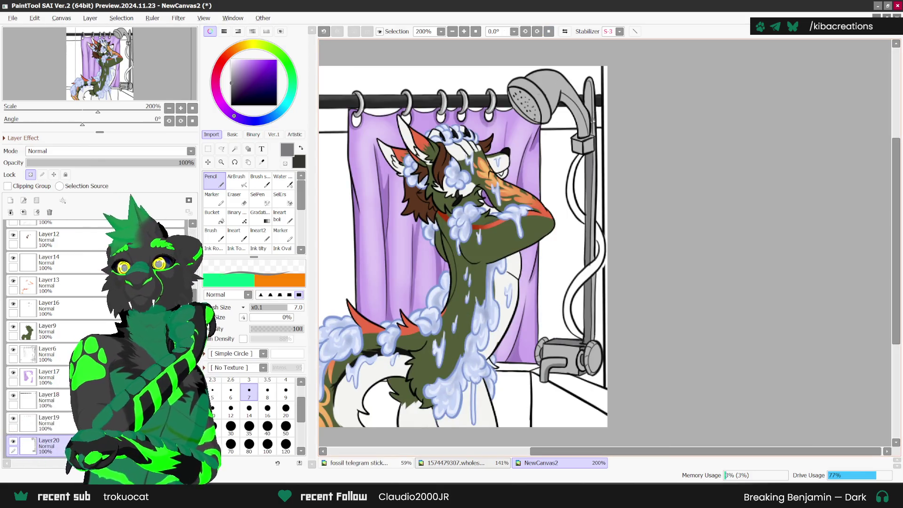
{"action": "scroll", "coordinate": [603, 138], "scroll_direction": "up", "scroll_amount": 5}
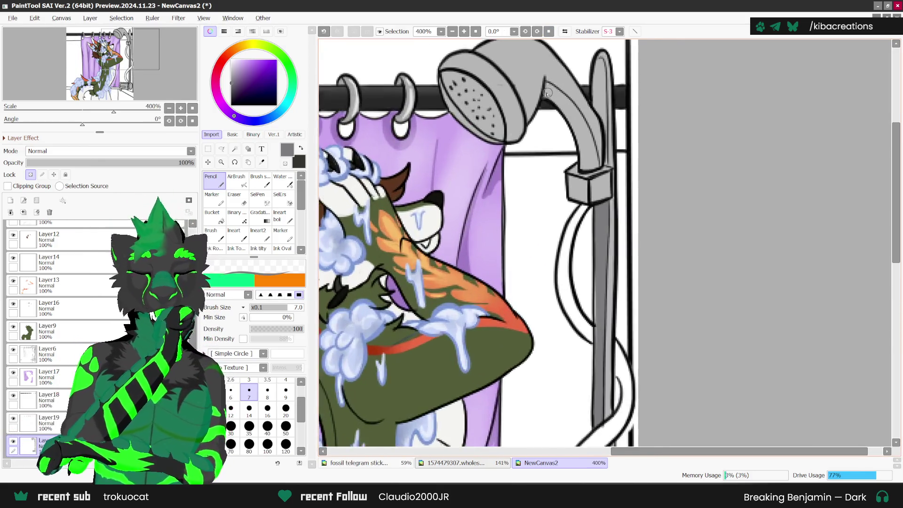
{"action": "left_click_drag", "start_coordinate": [578, 135], "coordinate": [596, 190]}
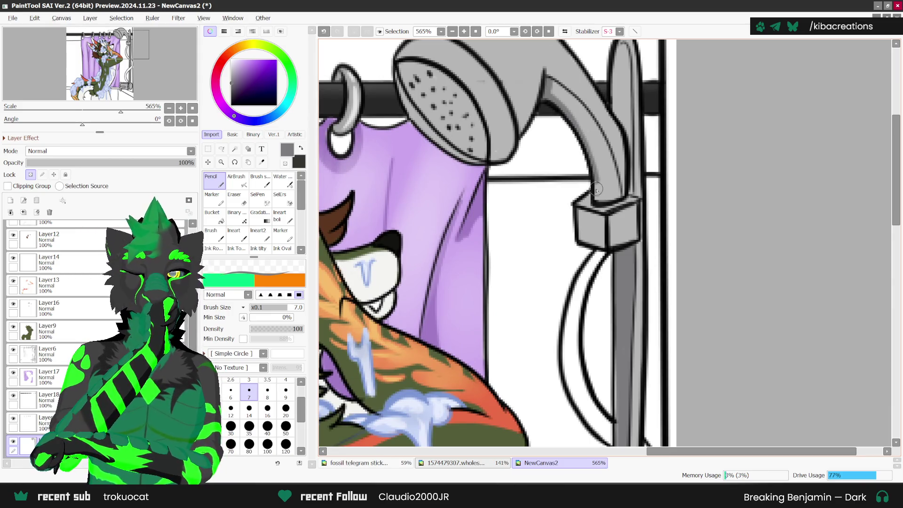
{"action": "mouse_move", "coordinate": [587, 137]}
{"action": "left_mouse_down"}
{"action": "mouse_move", "coordinate": [545, 81]}
{"action": "mouse_move", "coordinate": [579, 115]}
{"action": "mouse_move", "coordinate": [611, 204]}
{"action": "left_mouse_up"}
{"action": "left_click_drag", "start_coordinate": [586, 113], "coordinate": [610, 183]}
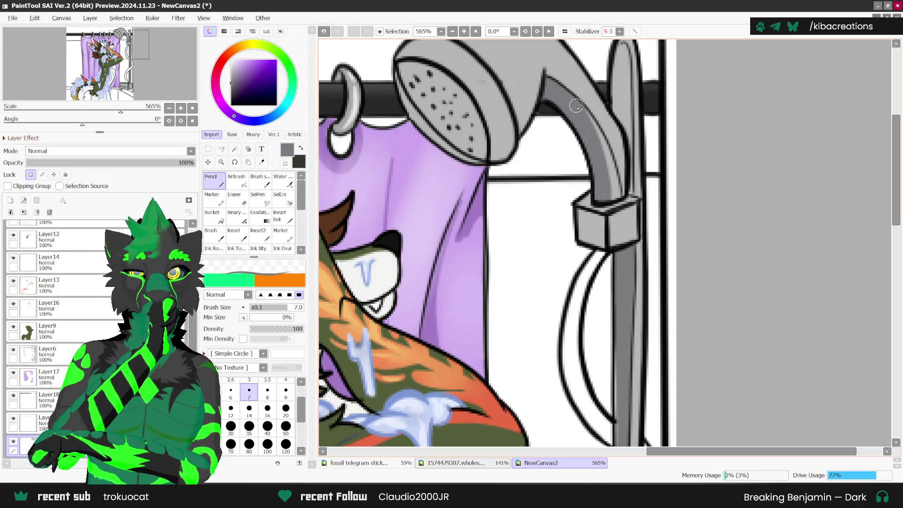
{"action": "mouse_move", "coordinate": [571, 98]}
{"action": "left_mouse_down"}
{"action": "mouse_move", "coordinate": [614, 187]}
{"action": "mouse_move", "coordinate": [607, 202]}
{"action": "left_mouse_up"}
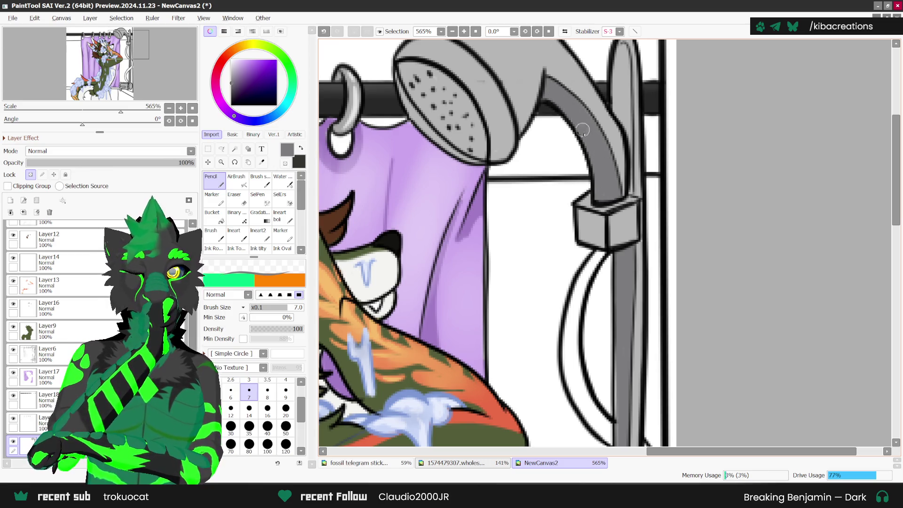
Shade the shower head's lower-left face and body with dark grey.
{"action": "scroll", "coordinate": [583, 133], "scroll_direction": "down", "scroll_amount": 2}
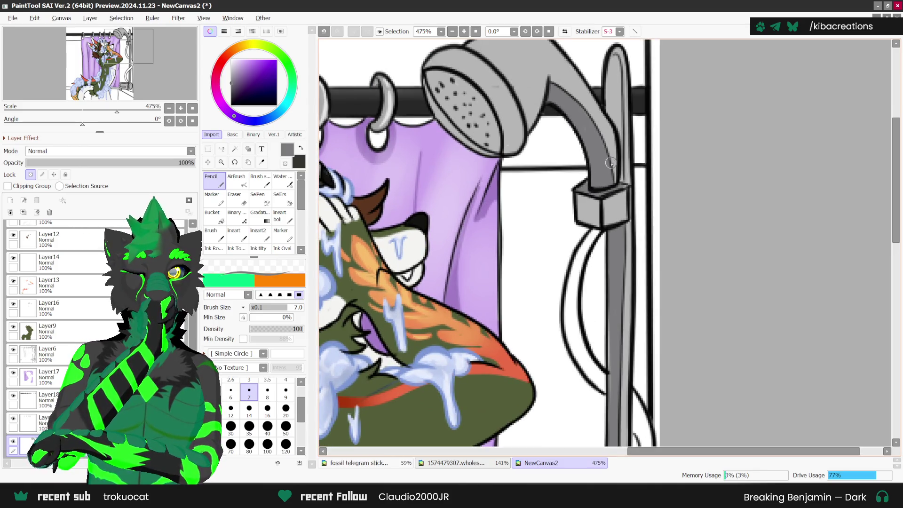
{"action": "scroll", "coordinate": [621, 179], "scroll_direction": "down", "scroll_amount": 3}
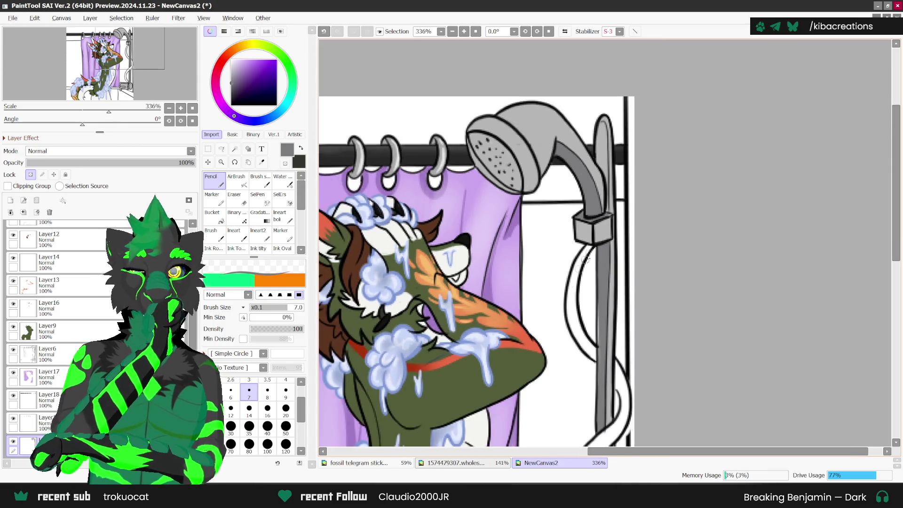
{"action": "scroll", "coordinate": [491, 146], "scroll_direction": "up", "scroll_amount": 1}
{"action": "scroll", "coordinate": [492, 146], "scroll_direction": "up", "scroll_amount": 1}
{"action": "left_click_drag", "start_coordinate": [492, 145], "coordinate": [523, 157]}
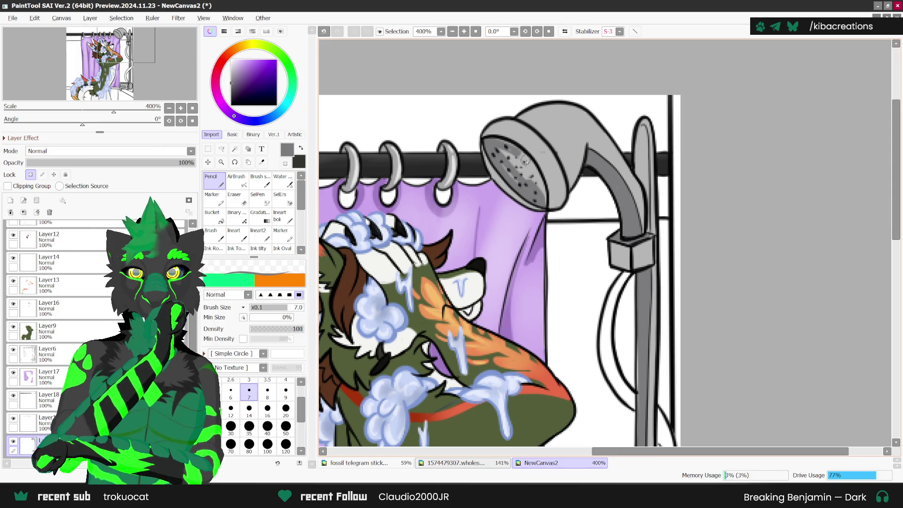
{"action": "left_click_drag", "start_coordinate": [548, 201], "coordinate": [519, 167]}
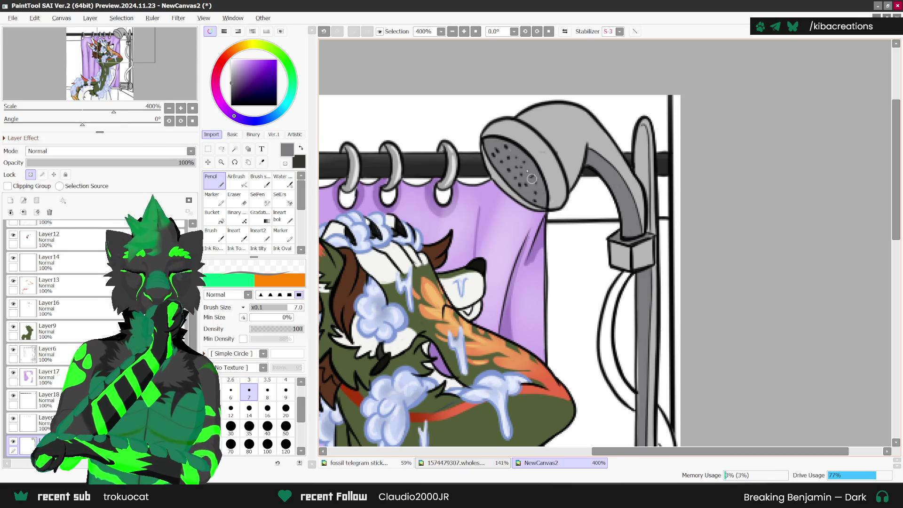
{"action": "scroll", "coordinate": [518, 123], "scroll_direction": "down", "scroll_amount": 2}
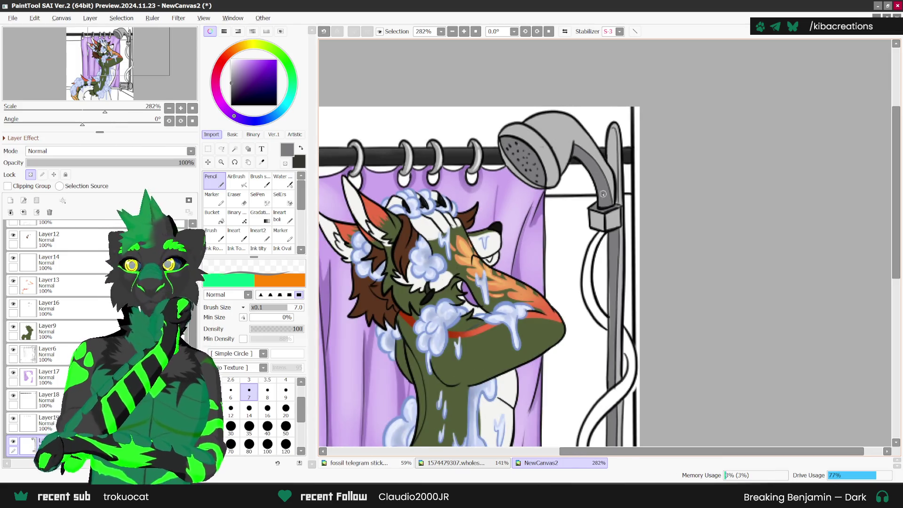
{"action": "scroll", "coordinate": [602, 194], "scroll_direction": "up", "scroll_amount": 1}
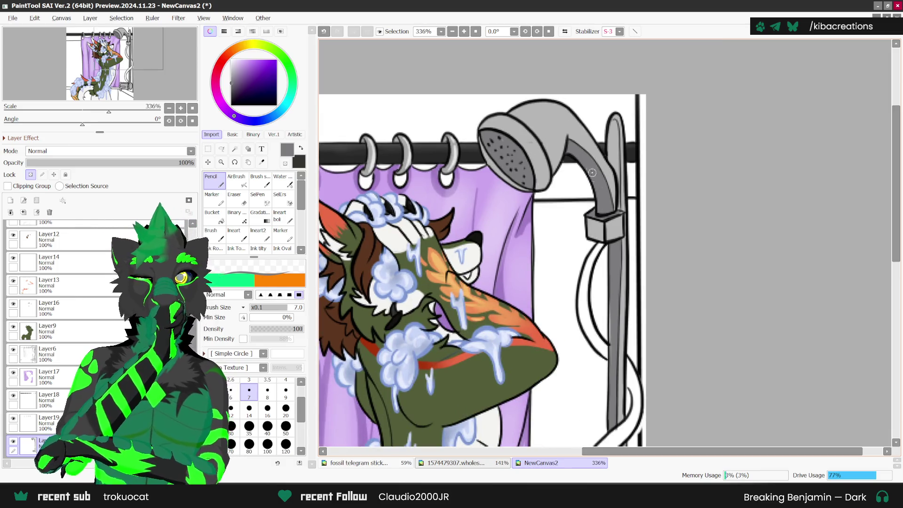
{"action": "scroll", "coordinate": [578, 173], "scroll_direction": "down", "scroll_amount": 2}
{"action": "scroll", "coordinate": [555, 172], "scroll_direction": "up", "scroll_amount": 1}
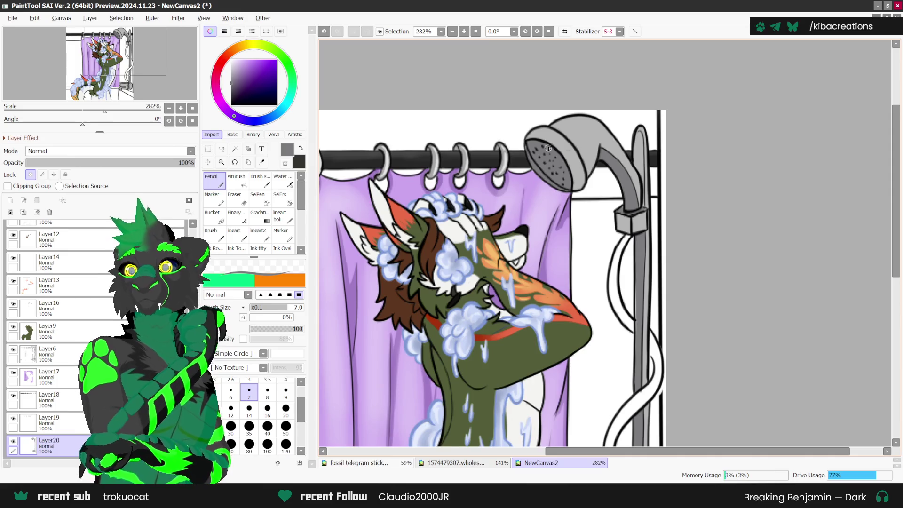
{"action": "scroll", "coordinate": [520, 142], "scroll_direction": "up", "scroll_amount": 1}
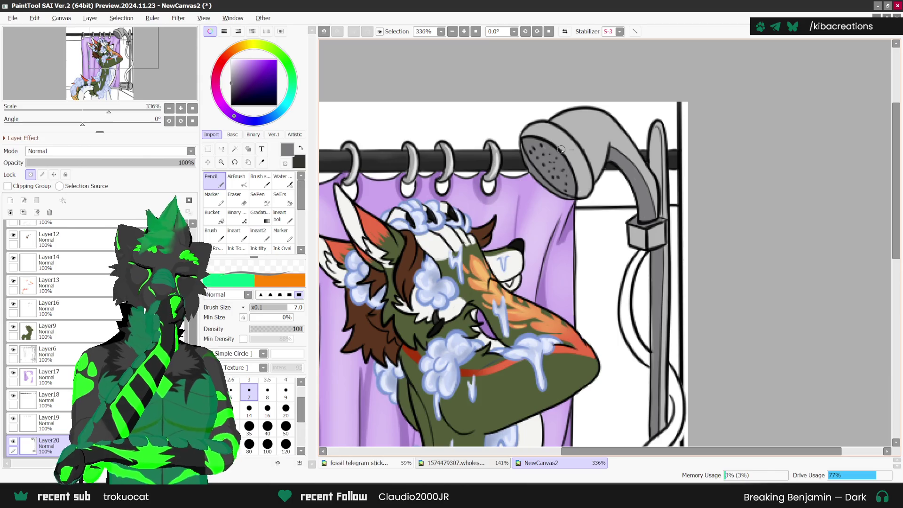
{"action": "scroll", "coordinate": [653, 179], "scroll_direction": "up", "scroll_amount": 1}
{"action": "scroll", "coordinate": [653, 178], "scroll_direction": "up", "scroll_amount": 1}
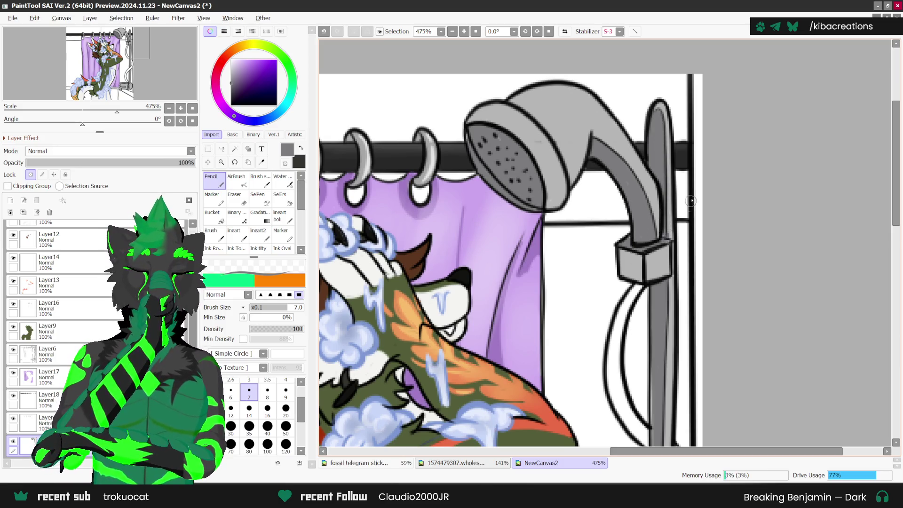
{"action": "scroll", "coordinate": [630, 72], "scroll_direction": "down", "scroll_amount": 3}
{"action": "scroll", "coordinate": [629, 73], "scroll_direction": "down", "scroll_amount": 2}
{"action": "scroll", "coordinate": [629, 73], "scroll_direction": "down", "scroll_amount": 1}
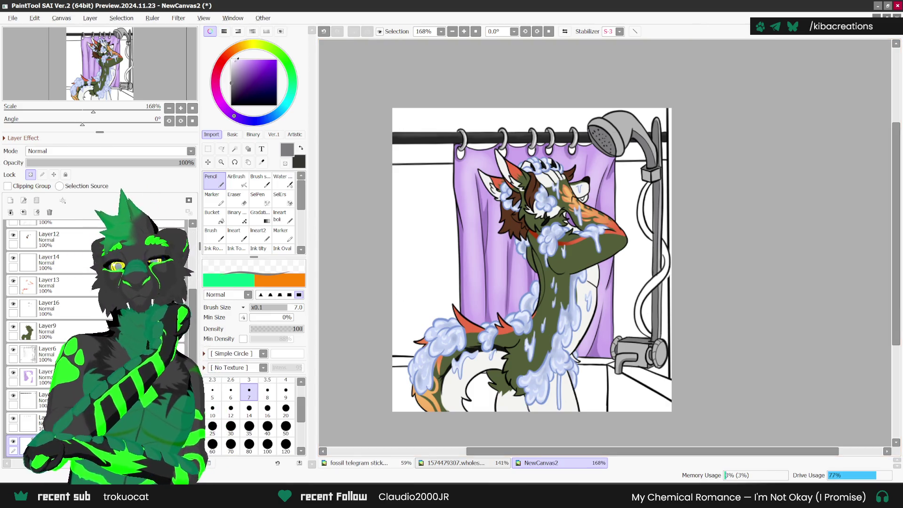
Choose a fully saturated red and try a stroke on the faucet knob, then undo it.
{"action": "left_click", "coordinate": [219, 64]}
{"action": "left_click", "coordinate": [244, 64]}
{"action": "left_click_drag", "start_coordinate": [249, 63], "coordinate": [266, 65]}
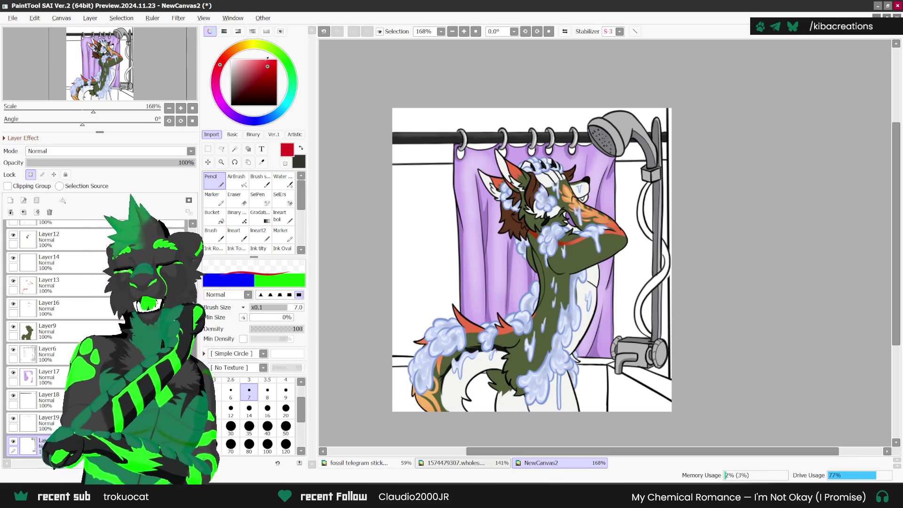
{"action": "scroll", "coordinate": [660, 342], "scroll_direction": "up", "scroll_amount": 2}
{"action": "scroll", "coordinate": [660, 342], "scroll_direction": "up", "scroll_amount": 1}
{"action": "scroll", "coordinate": [659, 342], "scroll_direction": "up", "scroll_amount": 1}
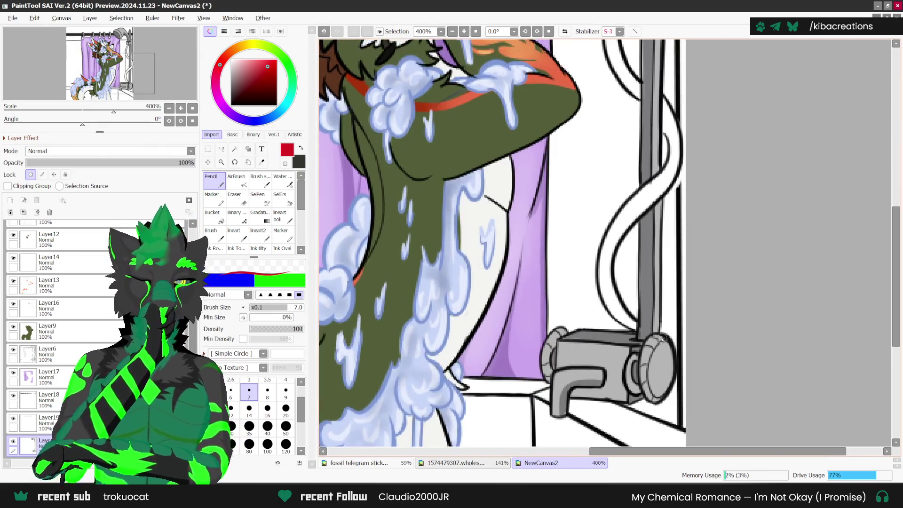
{"action": "mouse_move", "coordinate": [655, 337]}
{"action": "left_mouse_down"}
{"action": "mouse_move", "coordinate": [643, 361]}
{"action": "mouse_move", "coordinate": [646, 350]}
{"action": "mouse_move", "coordinate": [654, 401]}
{"action": "left_mouse_up"}
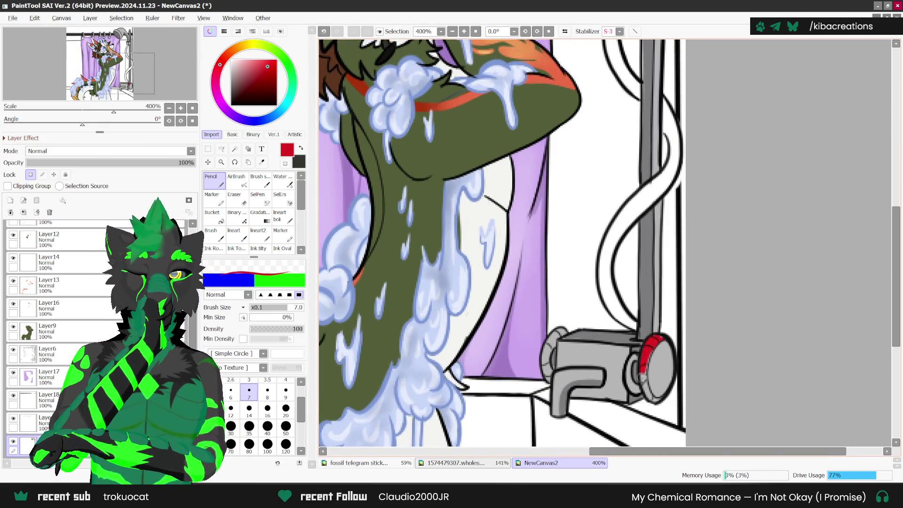
{"action": "key", "text": "ctrl+z"}
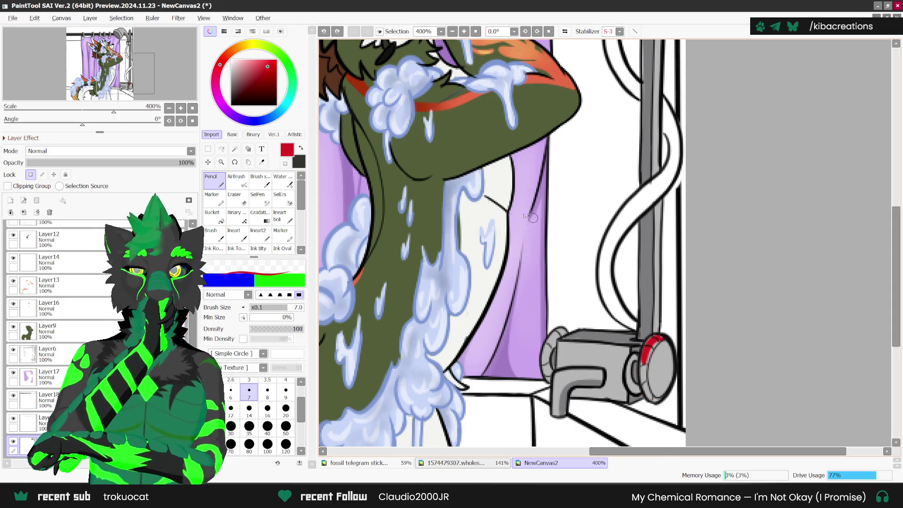
Paint the knob's upper-left rim in a darker red.
{"action": "left_click", "coordinate": [269, 72]}
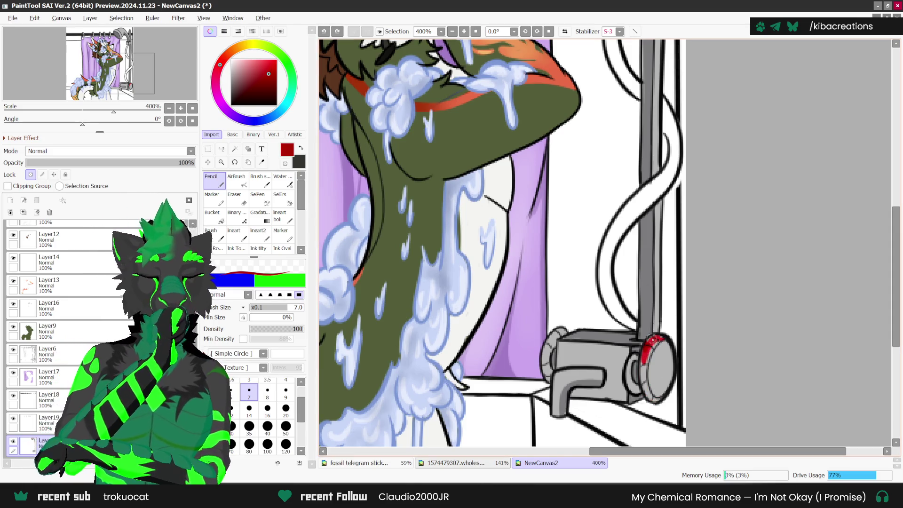
{"action": "mouse_move", "coordinate": [664, 334]}
{"action": "left_mouse_down"}
{"action": "mouse_move", "coordinate": [649, 340]}
{"action": "mouse_move", "coordinate": [643, 385]}
{"action": "mouse_move", "coordinate": [654, 399]}
{"action": "left_mouse_up"}
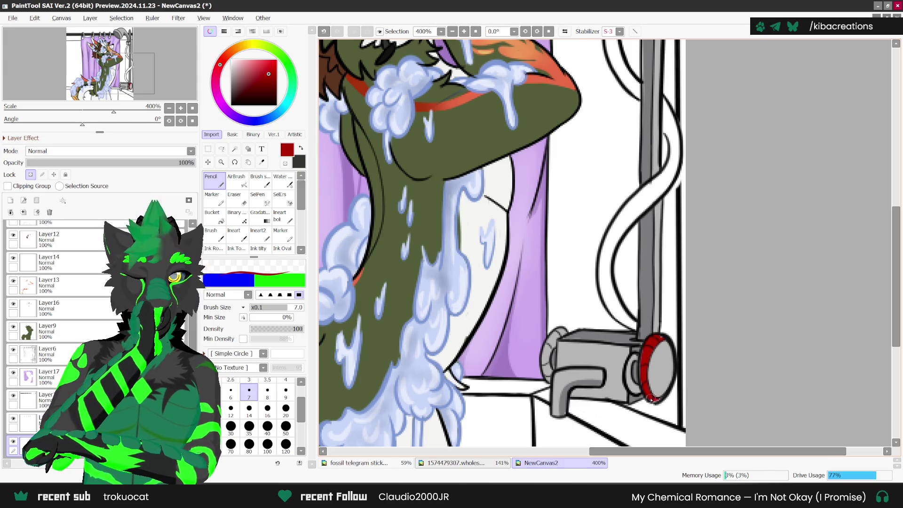
{"action": "left_click_drag", "start_coordinate": [651, 343], "coordinate": [663, 337]}
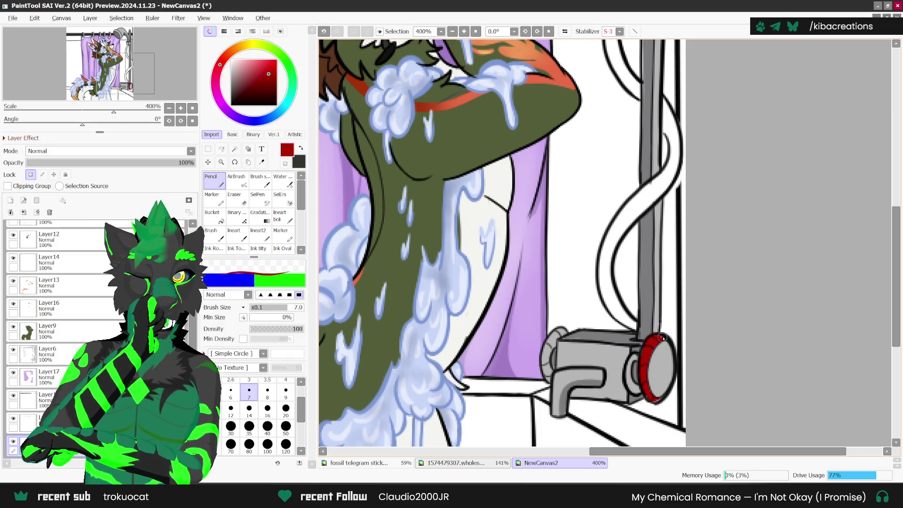
{"action": "key", "text": "ctrl+z"}
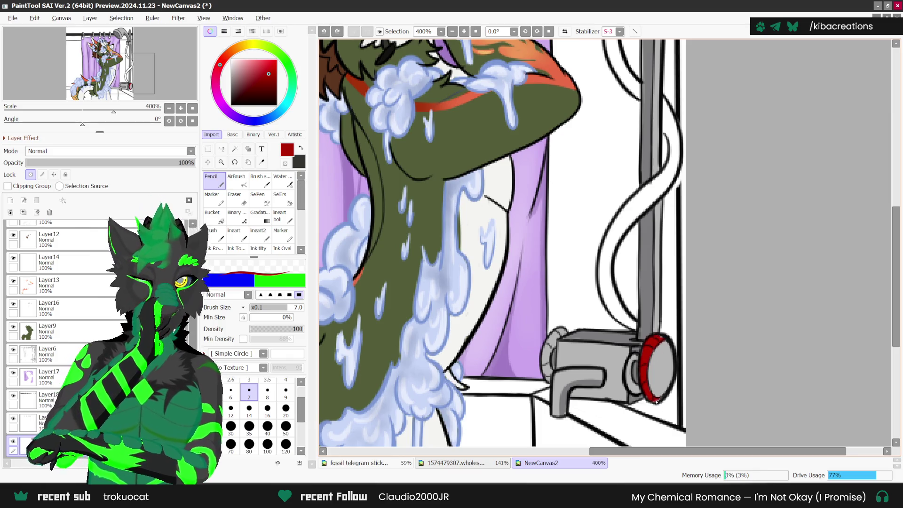
{"action": "left_click_drag", "start_coordinate": [653, 342], "coordinate": [664, 335]}
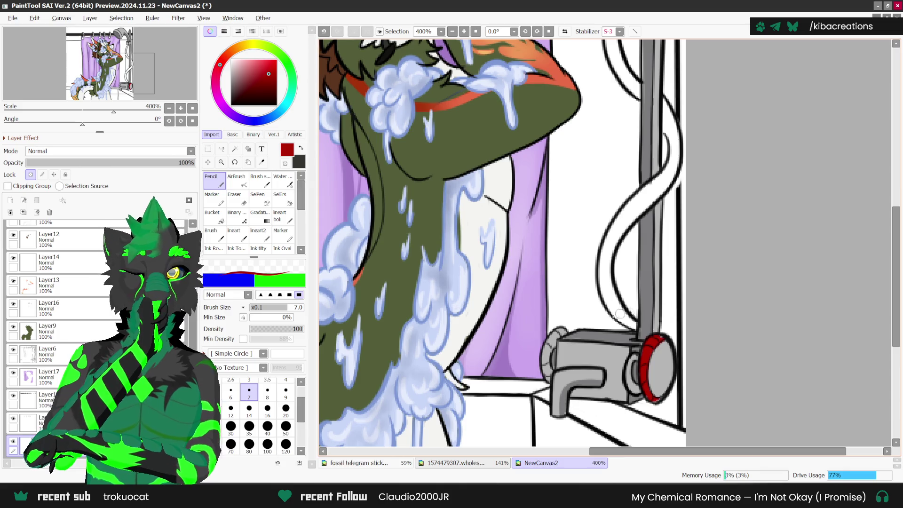
Tint the faucet's left bump light blue, then ready a near-white colour on the airbrush.
{"action": "left_click", "coordinate": [519, 292], "text": "alt"}
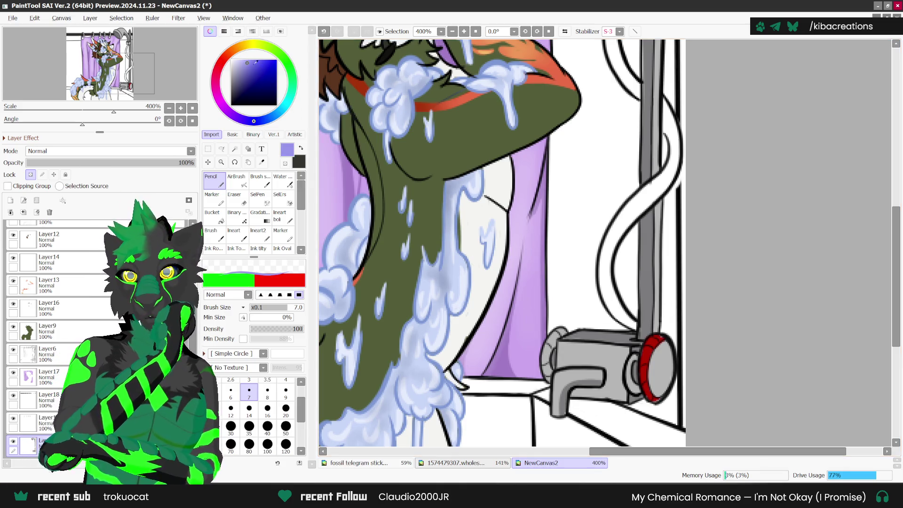
{"action": "left_click", "coordinate": [279, 112]}
{"action": "scroll", "coordinate": [555, 333], "scroll_direction": "up", "scroll_amount": 2}
{"action": "left_click_drag", "start_coordinate": [541, 360], "coordinate": [555, 333]}
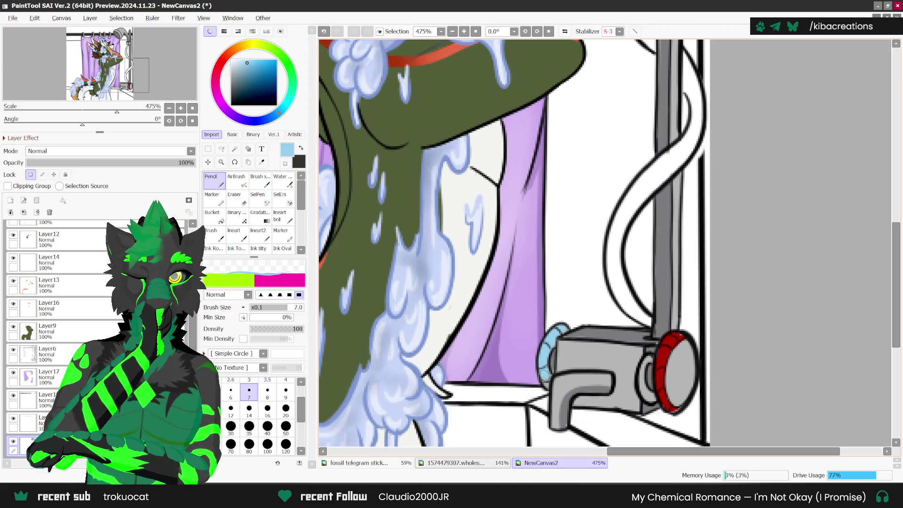
{"action": "scroll", "coordinate": [545, 365], "scroll_direction": "down", "scroll_amount": 10}
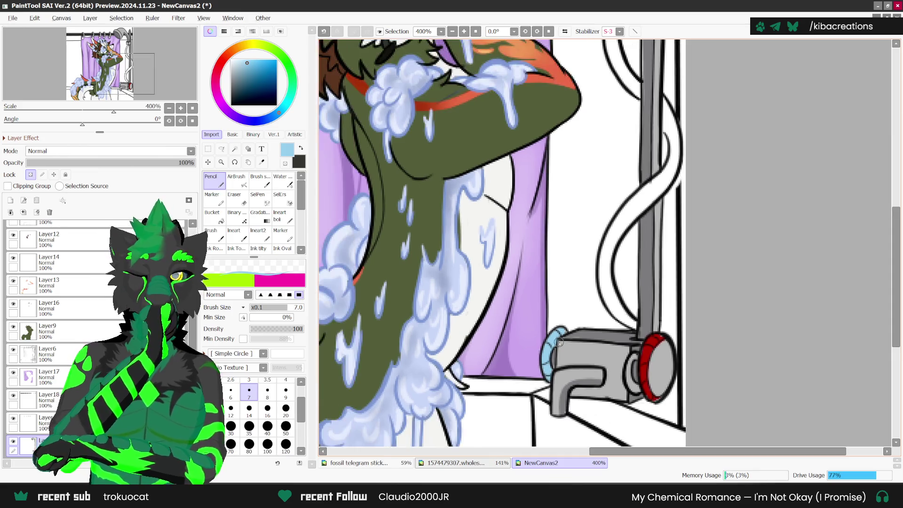
{"action": "scroll", "coordinate": [623, 118], "scroll_direction": "up", "scroll_amount": 1}
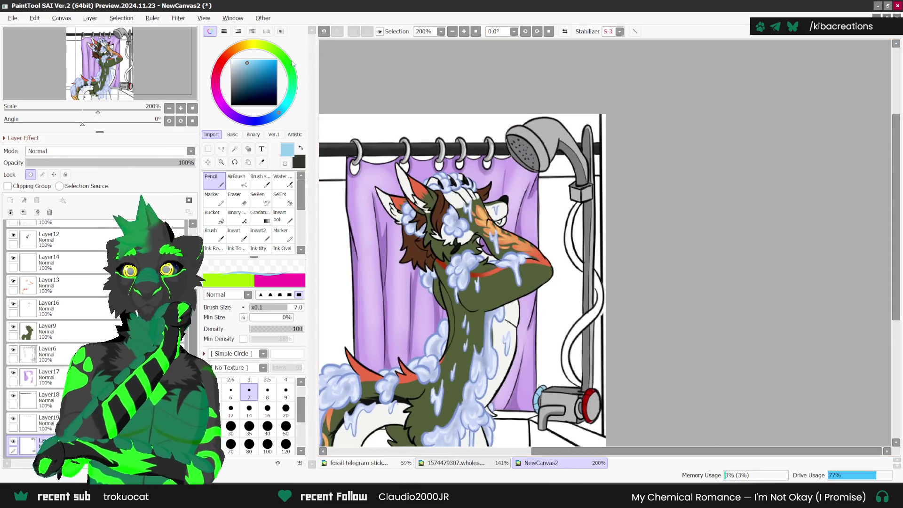
{"action": "left_click", "coordinate": [231, 63]}
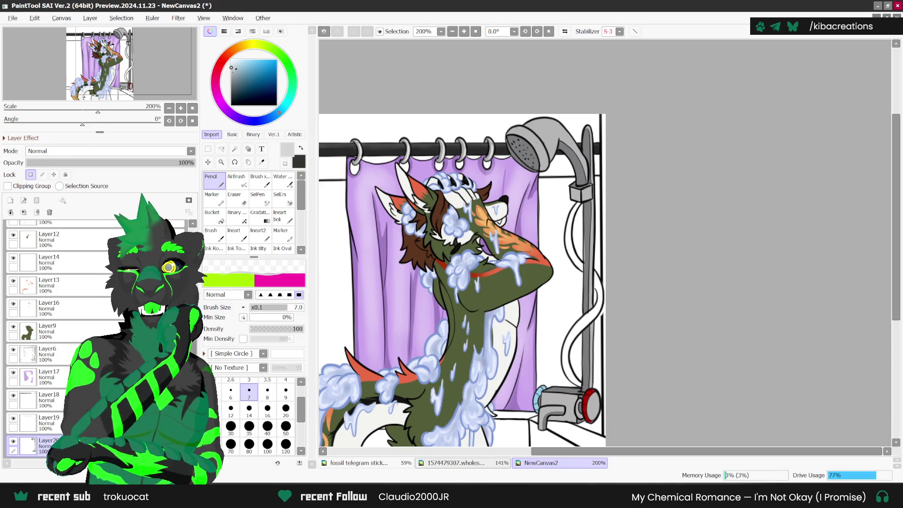
{"action": "key", "text": "v"}
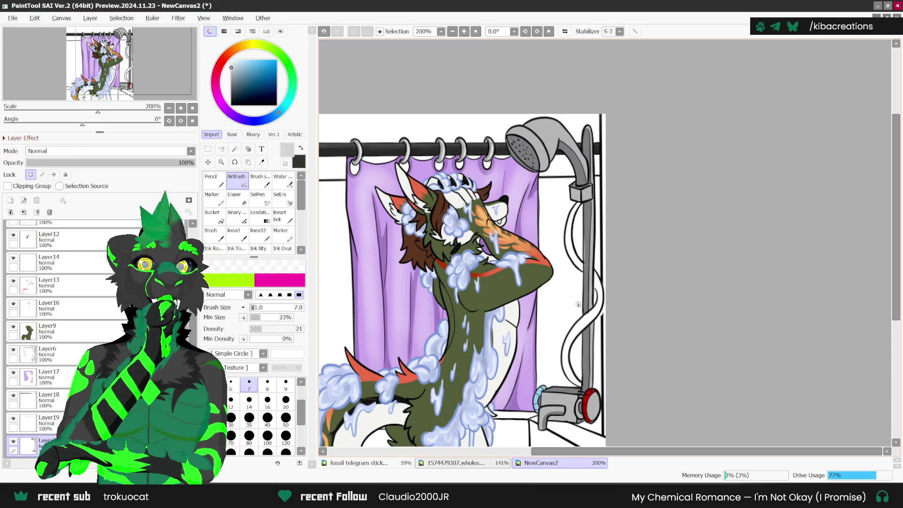
With the Pencil at size 14 and a sampled light colour, highlight the shower-head neck.
{"action": "scroll", "coordinate": [477, 128], "scroll_direction": "up", "scroll_amount": 3}
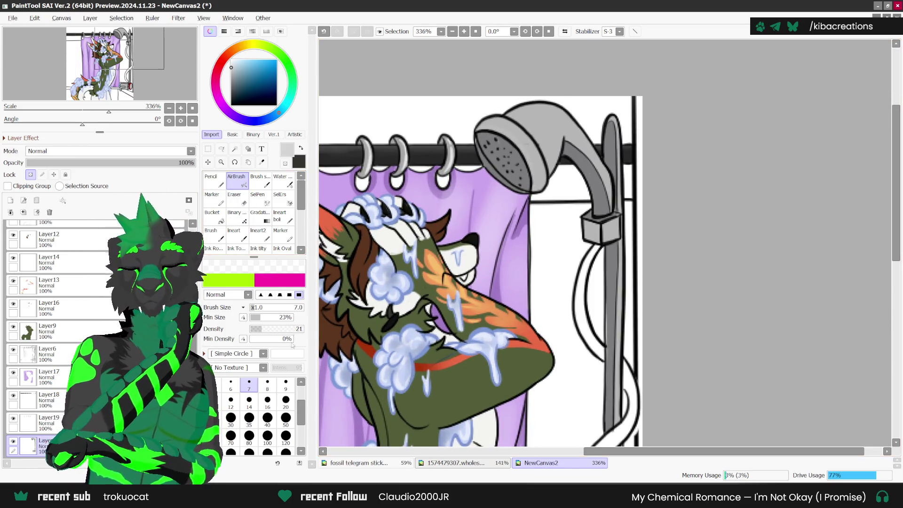
{"action": "left_click", "coordinate": [249, 401]}
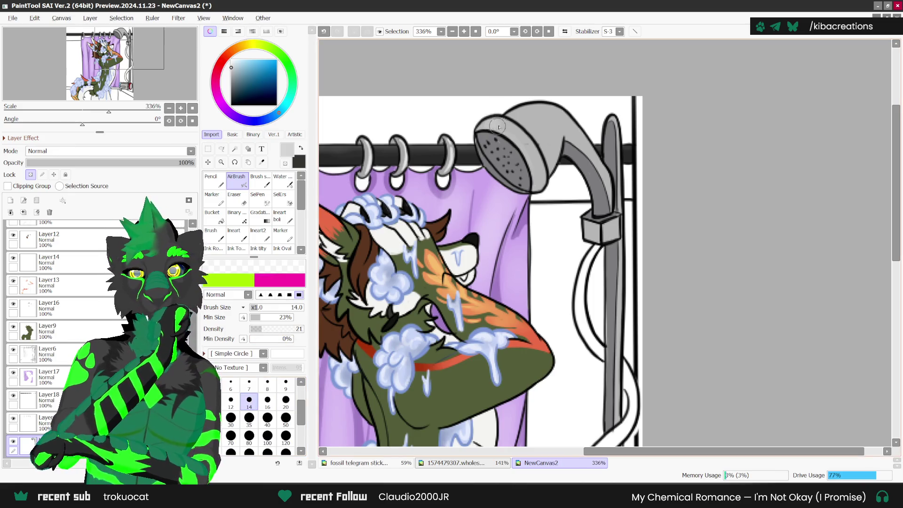
{"action": "key", "text": "n"}
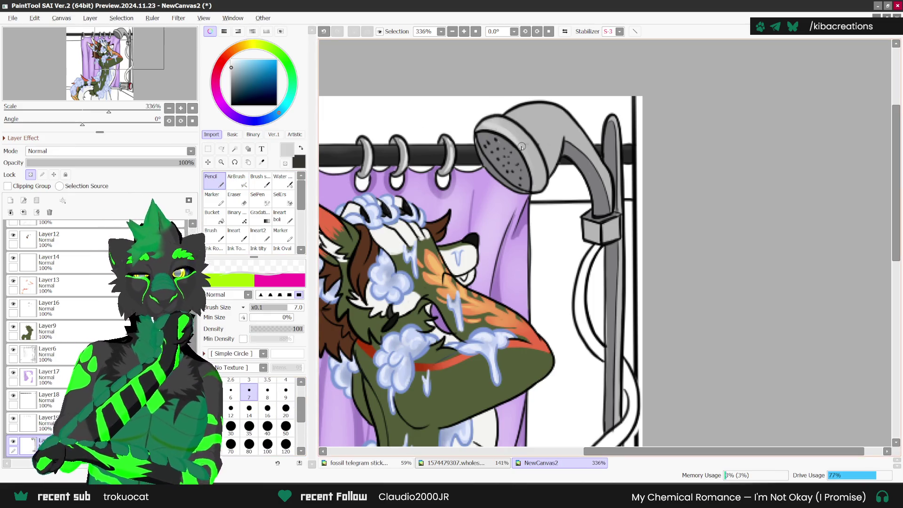
{"action": "key", "text": "ctrl+z"}
{"action": "left_click", "coordinate": [487, 125], "text": "alt"}
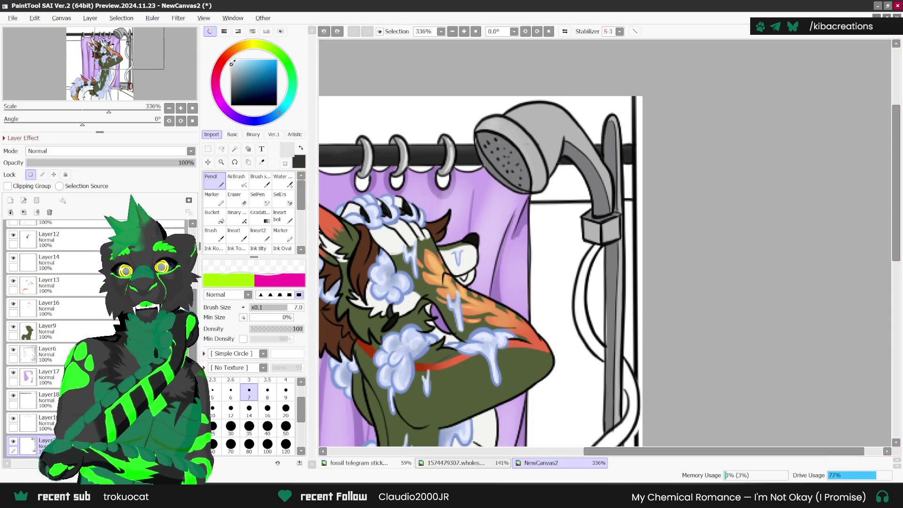
{"action": "left_click_drag", "start_coordinate": [488, 124], "coordinate": [532, 188]}
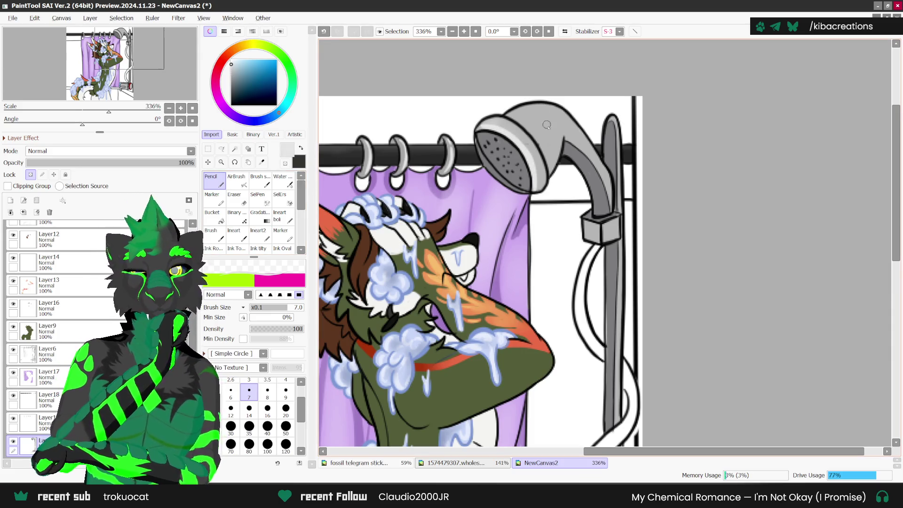
{"action": "key", "text": "ctrl+z"}
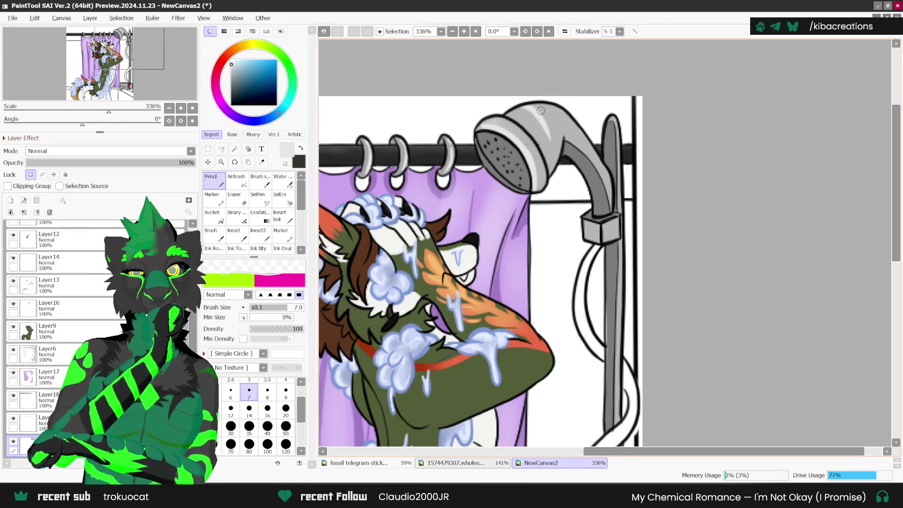
{"action": "left_click_drag", "start_coordinate": [559, 151], "coordinate": [546, 173]}
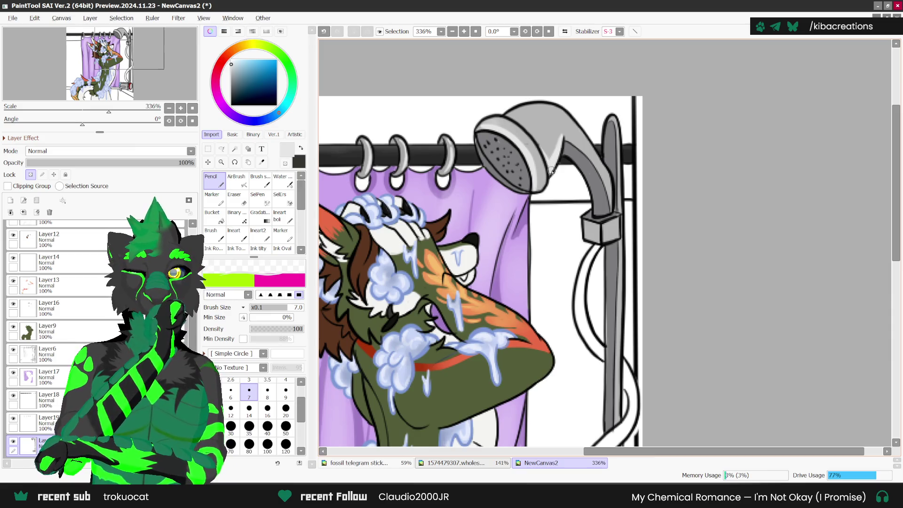
{"action": "scroll", "coordinate": [527, 216], "scroll_direction": "down", "scroll_amount": 3}
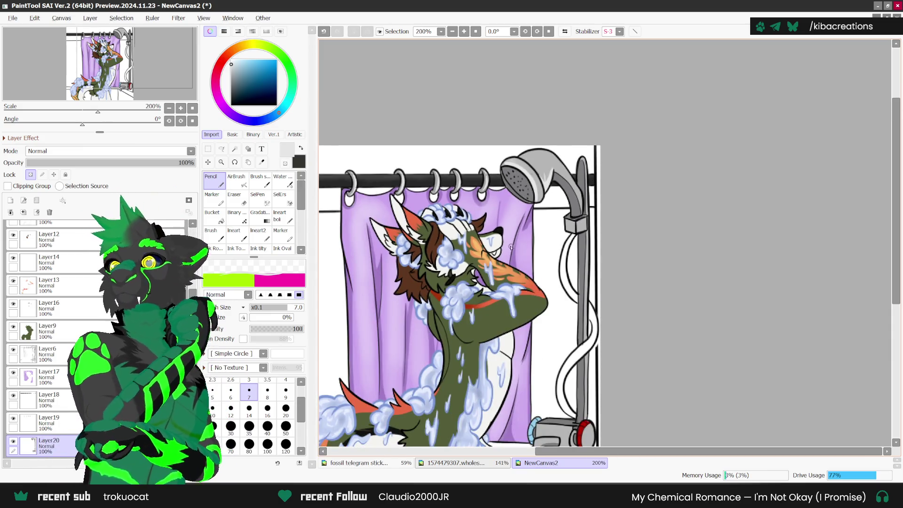
Mirror the view, zoom in, and add light strokes on the pipe box's right face and pipe's left side.
{"action": "key", "text": "h"}
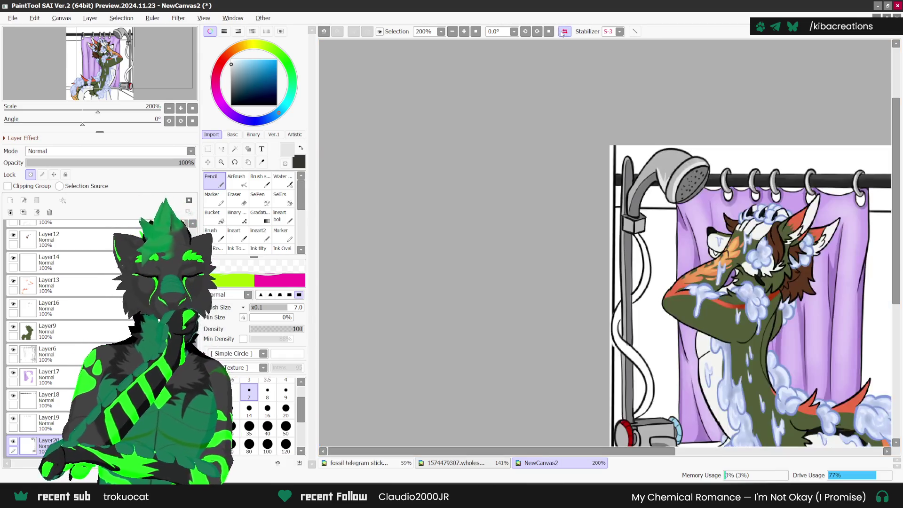
{"action": "scroll", "coordinate": [650, 184], "scroll_direction": "up", "scroll_amount": 1}
{"action": "scroll", "coordinate": [650, 183], "scroll_direction": "up", "scroll_amount": 2}
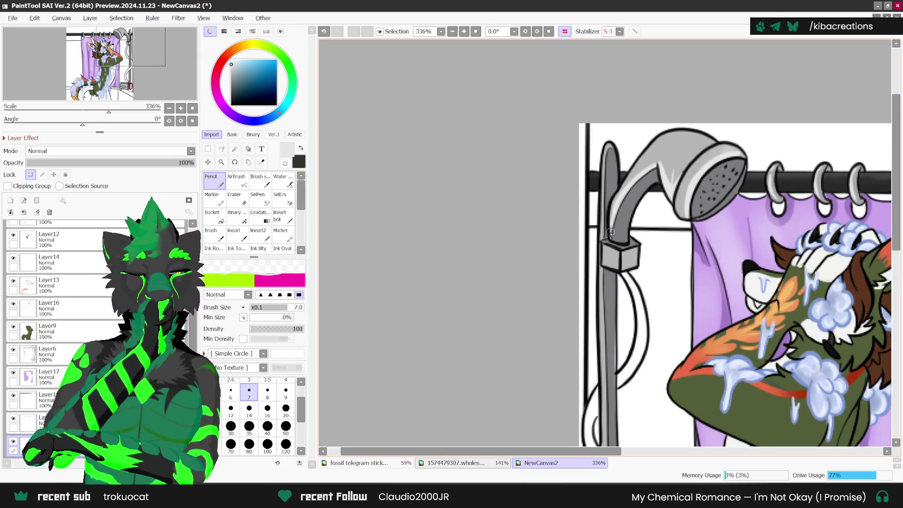
{"action": "scroll", "coordinate": [624, 188], "scroll_direction": "up", "scroll_amount": 1}
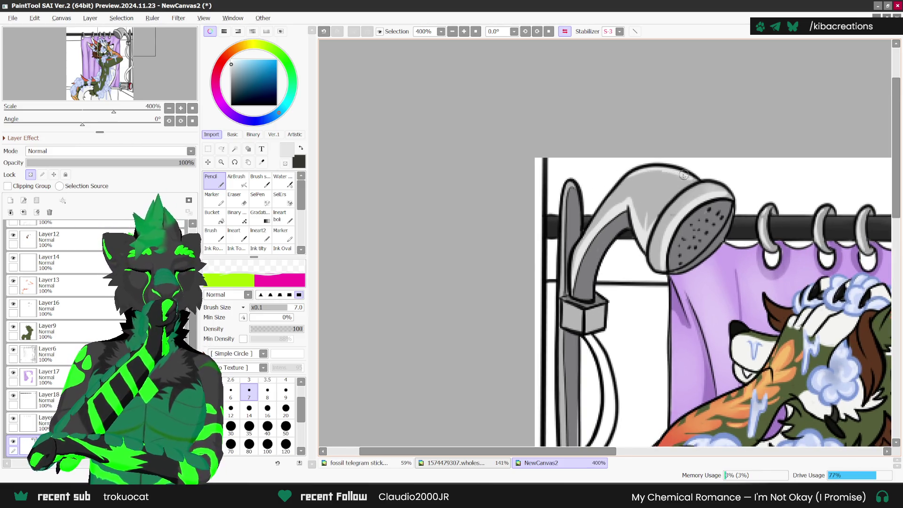
{"action": "scroll", "coordinate": [602, 232], "scroll_direction": "up", "scroll_amount": 1}
{"action": "scroll", "coordinate": [597, 212], "scroll_direction": "right", "scroll_amount": 1}
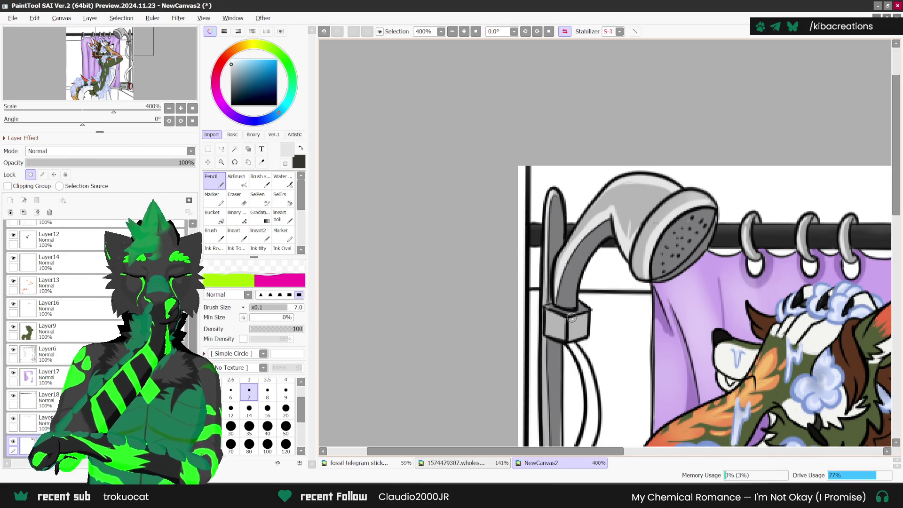
{"action": "left_click_drag", "start_coordinate": [572, 318], "coordinate": [577, 341]}
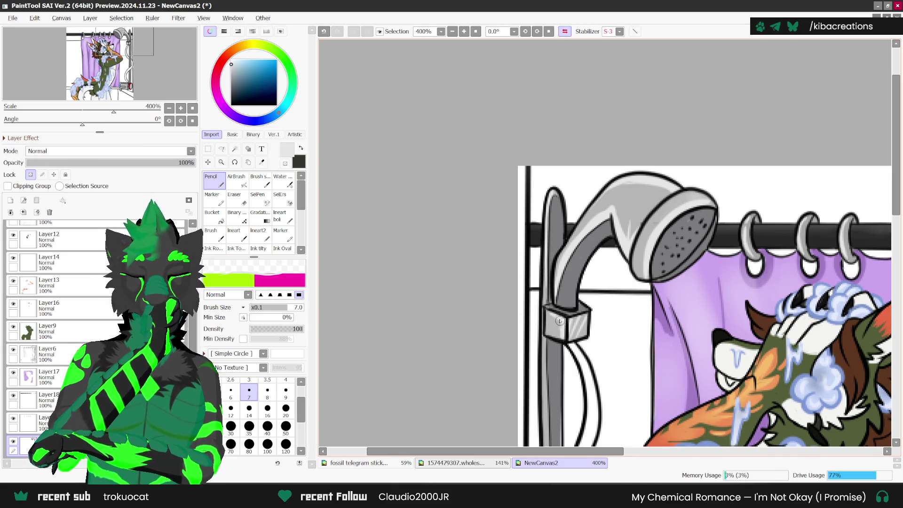
{"action": "scroll", "coordinate": [559, 321], "scroll_direction": "down", "scroll_amount": 3}
{"action": "left_click_drag", "start_coordinate": [554, 305], "coordinate": [554, 365]}
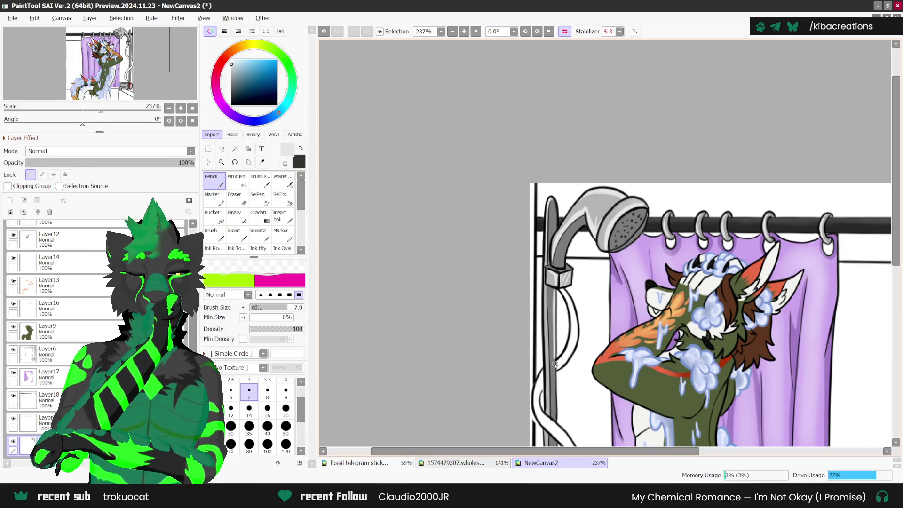
Touch up the line along the chrome shower pole and zoom back out to 168%.
{"action": "scroll", "coordinate": [555, 410], "scroll_direction": "down", "scroll_amount": 1}
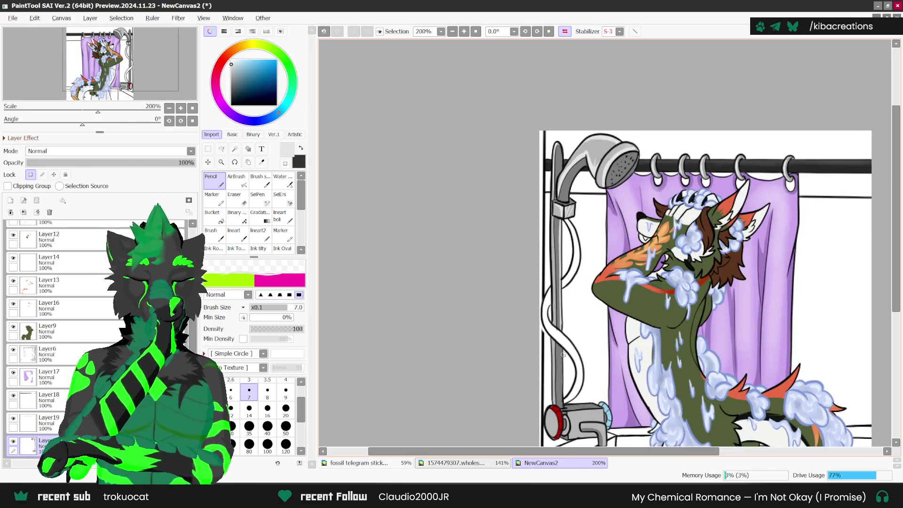
{"action": "scroll", "coordinate": [625, 188], "scroll_direction": "up", "scroll_amount": 1}
{"action": "scroll", "coordinate": [626, 188], "scroll_direction": "up", "scroll_amount": 2}
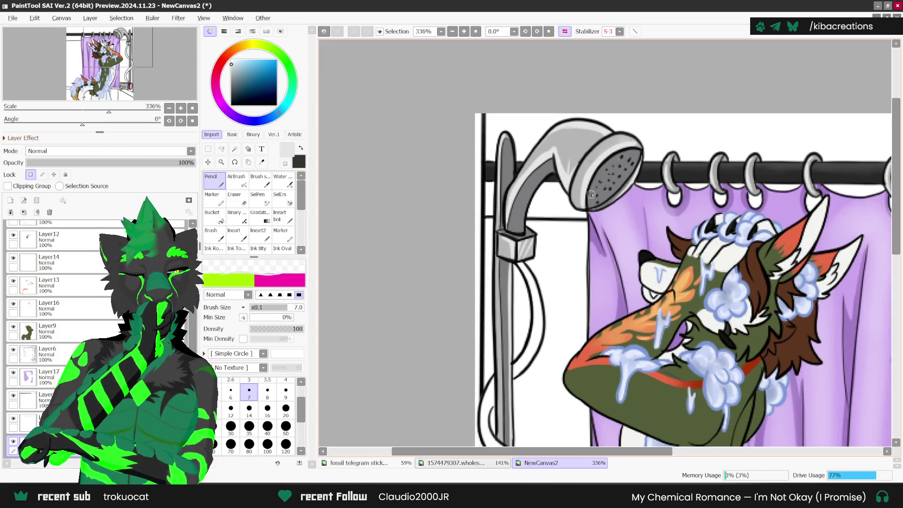
{"action": "scroll", "coordinate": [592, 194], "scroll_direction": "down", "scroll_amount": 4}
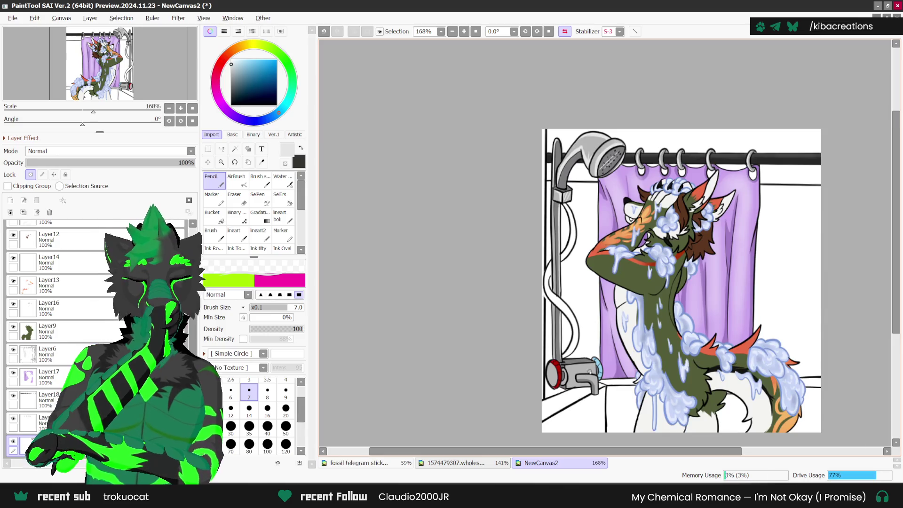
{"action": "scroll", "coordinate": [589, 371], "scroll_direction": "up", "scroll_amount": 2}
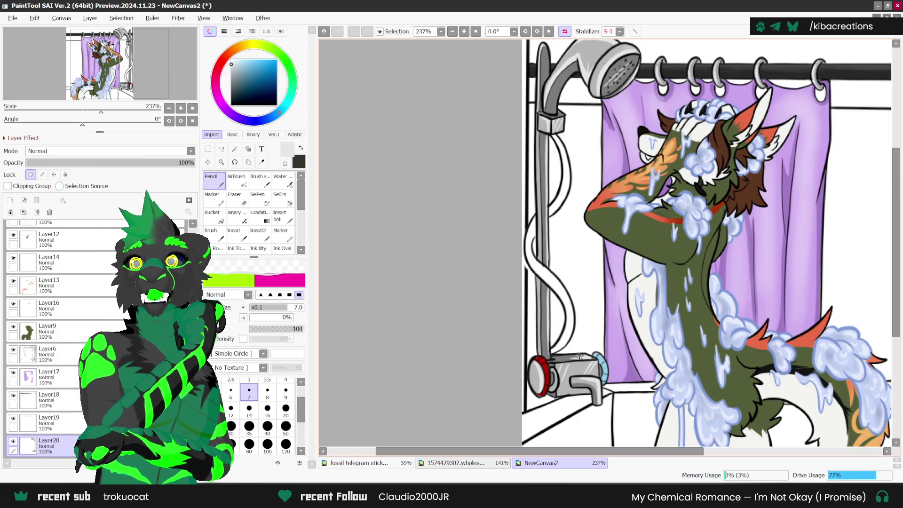
{"action": "scroll", "coordinate": [593, 364], "scroll_direction": "up", "scroll_amount": 1}
{"action": "scroll", "coordinate": [593, 363], "scroll_direction": "up", "scroll_amount": 1}
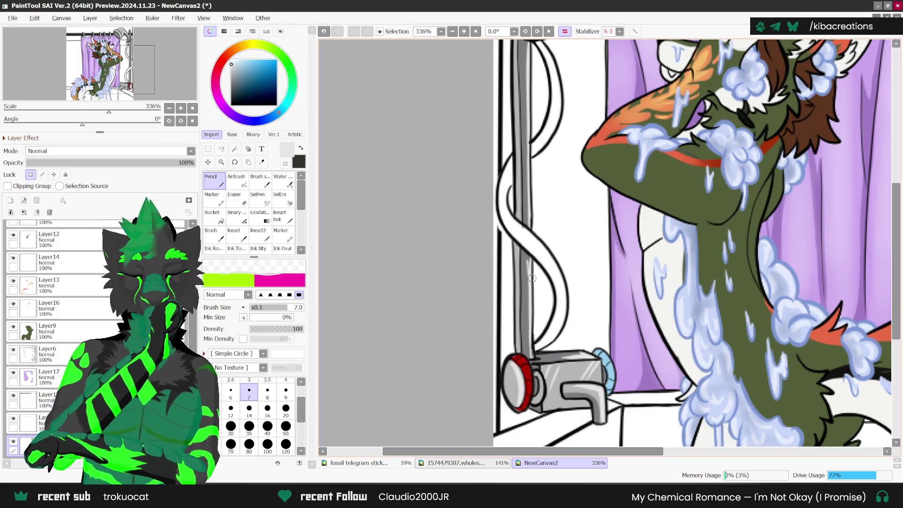
{"action": "left_click_drag", "start_coordinate": [518, 249], "coordinate": [517, 374]}
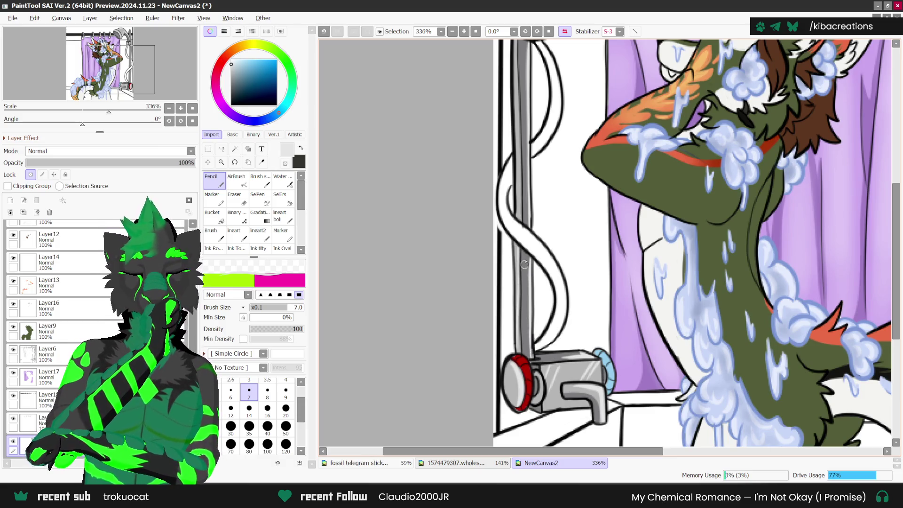
{"action": "scroll", "coordinate": [514, 117], "scroll_direction": "up", "scroll_amount": 1}
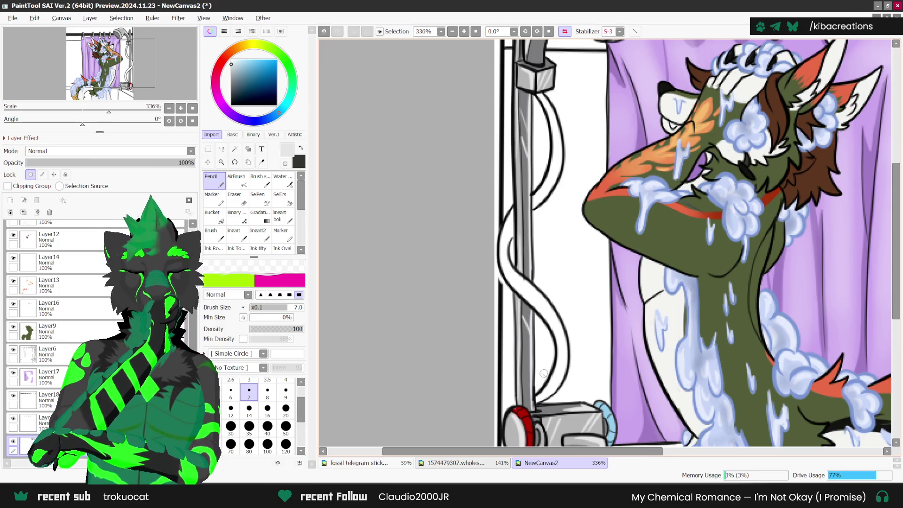
{"action": "scroll", "coordinate": [526, 175], "scroll_direction": "up", "scroll_amount": 1}
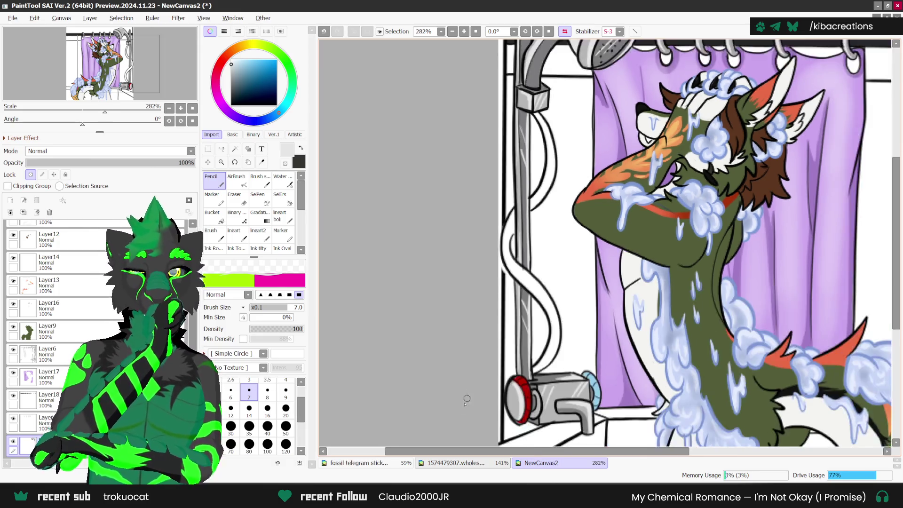
{"action": "scroll", "coordinate": [526, 160], "scroll_direction": "up", "scroll_amount": 1}
{"action": "scroll", "coordinate": [530, 141], "scroll_direction": "up", "scroll_amount": 1}
{"action": "scroll", "coordinate": [534, 117], "scroll_direction": "up", "scroll_amount": 1}
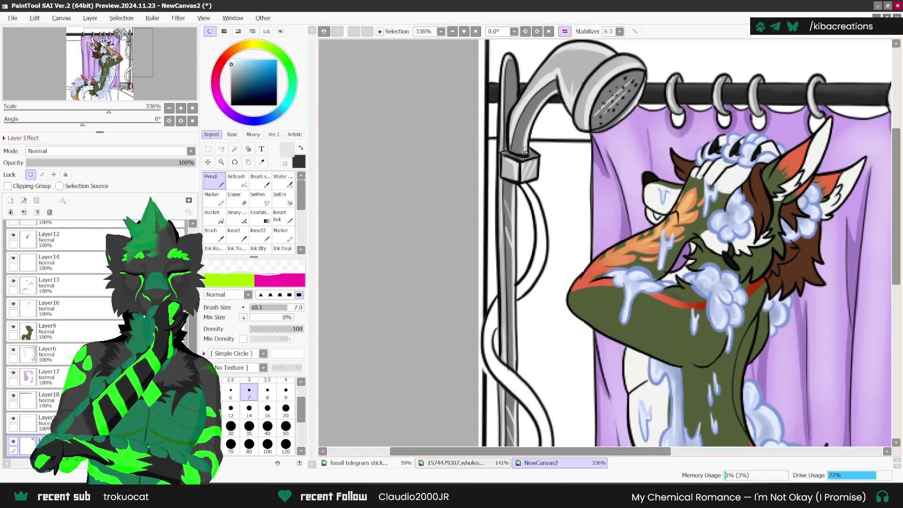
{"action": "scroll", "coordinate": [529, 86], "scroll_direction": "up", "scroll_amount": 1}
{"action": "scroll", "coordinate": [512, 131], "scroll_direction": "up", "scroll_amount": 1}
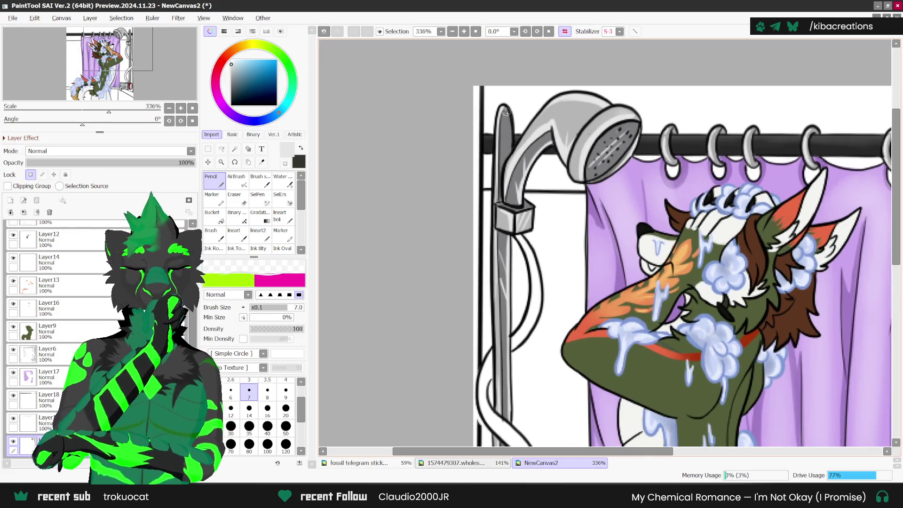
{"action": "scroll", "coordinate": [511, 150], "scroll_direction": "down", "scroll_amount": 1}
{"action": "scroll", "coordinate": [510, 178], "scroll_direction": "down", "scroll_amount": 1}
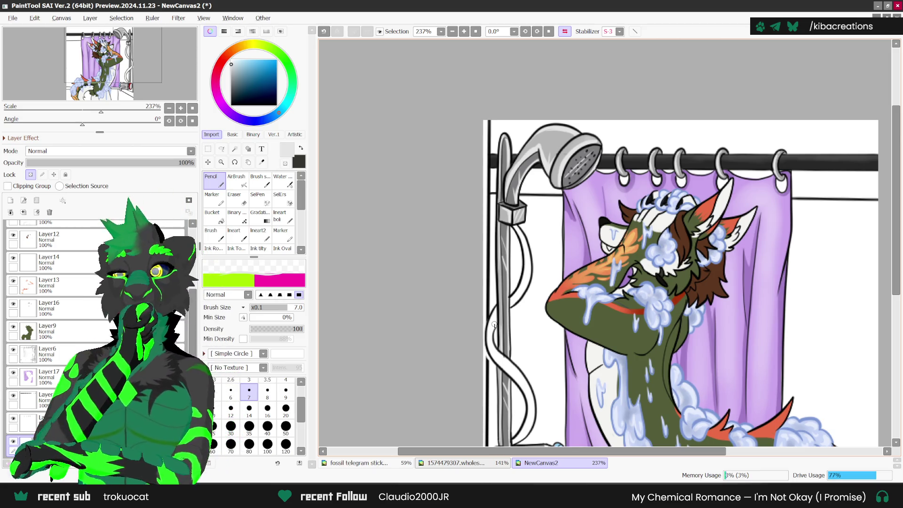
{"action": "scroll", "coordinate": [554, 169], "scroll_direction": "up", "scroll_amount": 2}
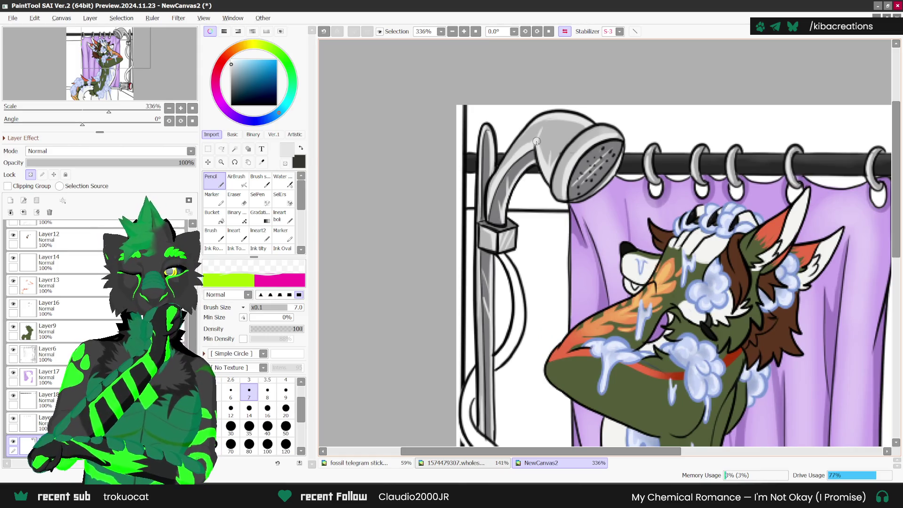
{"action": "scroll", "coordinate": [560, 166], "scroll_direction": "down", "scroll_amount": 2}
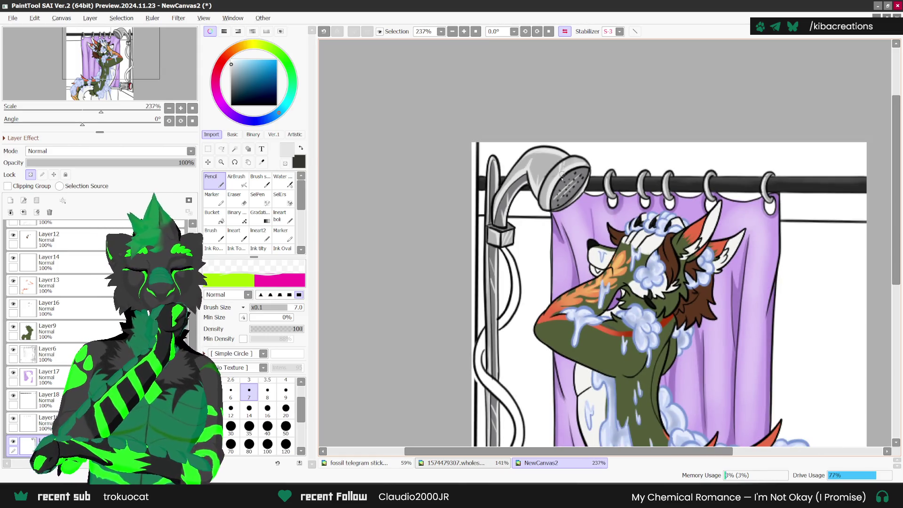
{"action": "scroll", "coordinate": [561, 178], "scroll_direction": "down", "scroll_amount": 2}
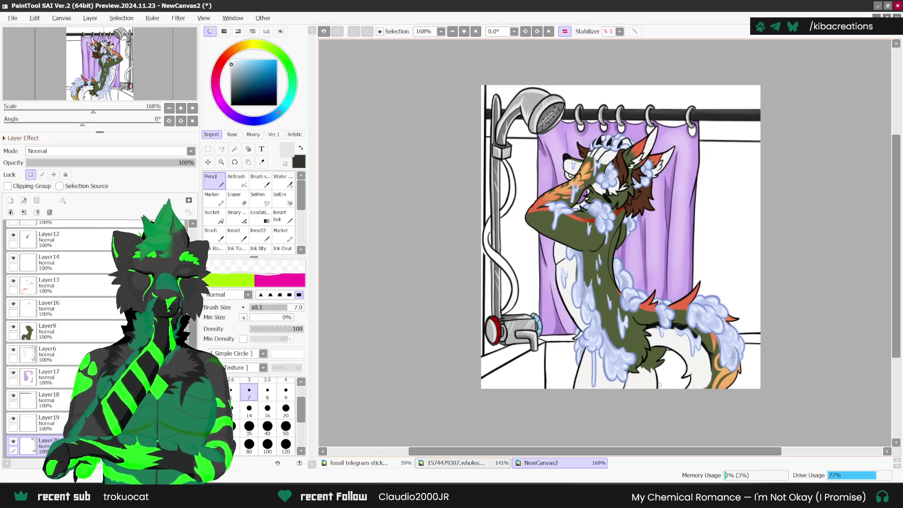
{"action": "scroll", "coordinate": [546, 329], "scroll_direction": "up", "scroll_amount": 2}
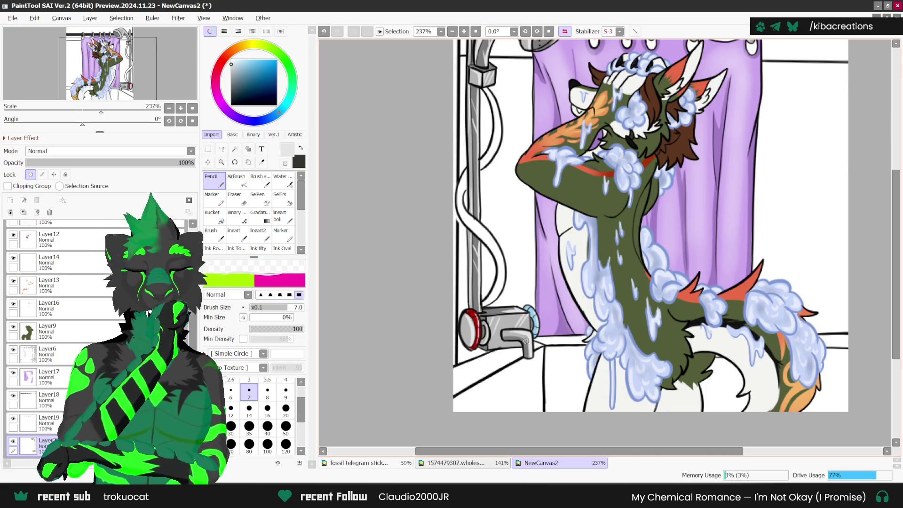
{"action": "scroll", "coordinate": [492, 348], "scroll_direction": "down", "scroll_amount": 1}
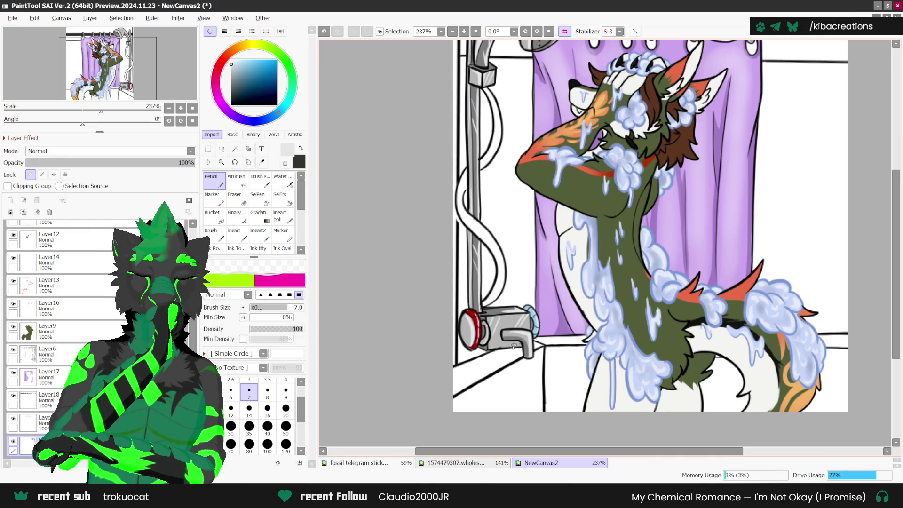
{"action": "scroll", "coordinate": [466, 429], "scroll_direction": "down", "scroll_amount": 1}
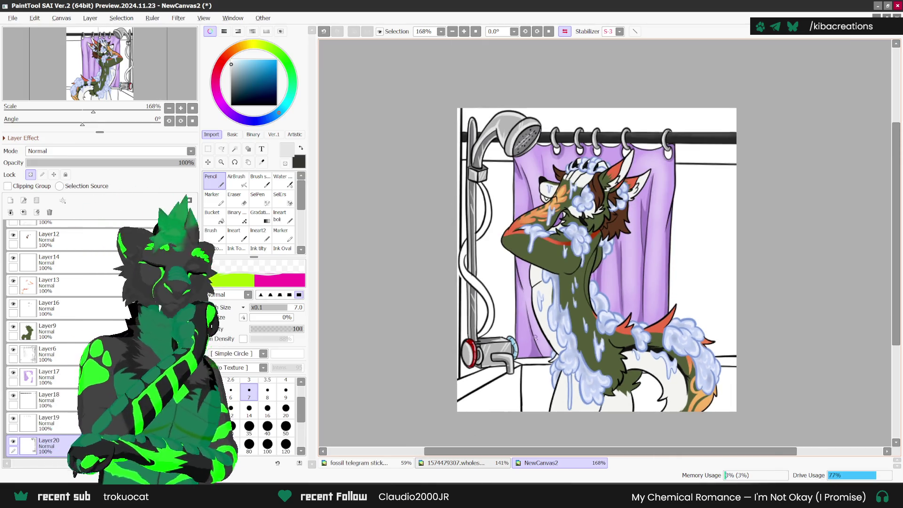
{"action": "scroll", "coordinate": [504, 370], "scroll_direction": "up", "scroll_amount": 1}
{"action": "scroll", "coordinate": [502, 369], "scroll_direction": "down", "scroll_amount": 1}
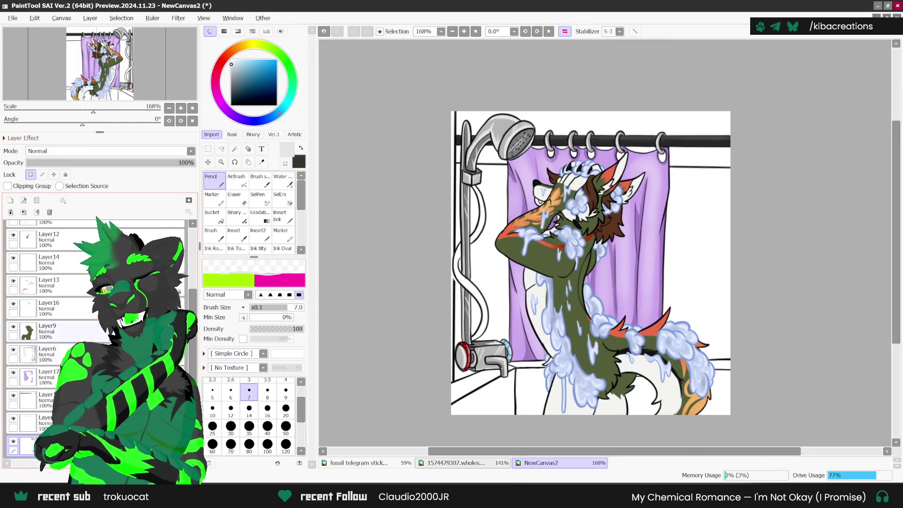
Add two empty layers and pick a dark grey for shading the hose.
{"action": "left_click", "coordinate": [10, 200]}
{"action": "left_click", "coordinate": [10, 202]}
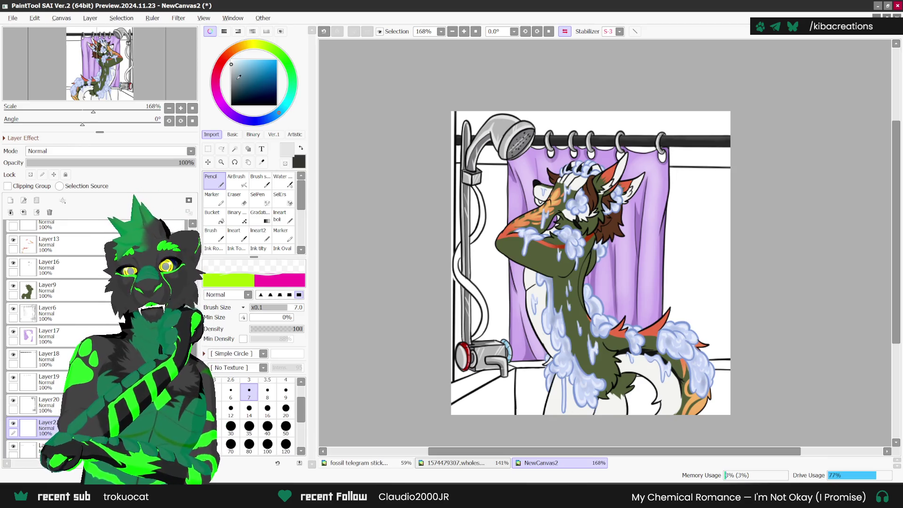
{"action": "left_click", "coordinate": [231, 88]}
Shade the left side and lower part of the shower hose in dark grey.
{"action": "scroll", "coordinate": [470, 185], "scroll_direction": "up", "scroll_amount": 1}
{"action": "scroll", "coordinate": [470, 186], "scroll_direction": "up", "scroll_amount": 1}
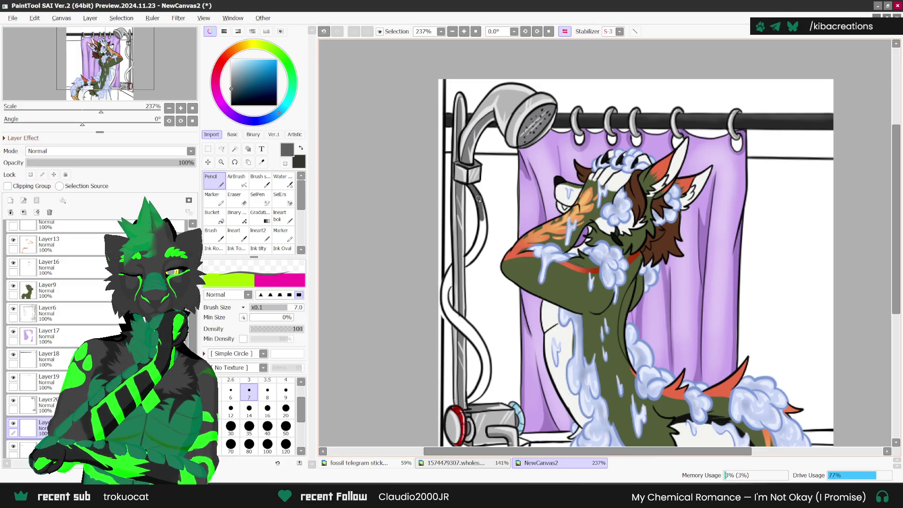
{"action": "scroll", "coordinate": [480, 237], "scroll_direction": "up", "scroll_amount": 1}
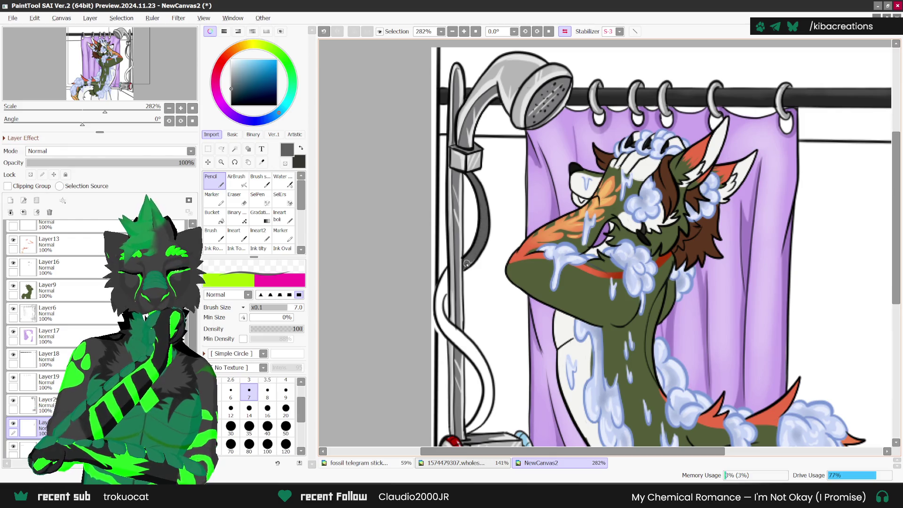
{"action": "mouse_move", "coordinate": [439, 288]}
{"action": "left_mouse_down"}
{"action": "mouse_move", "coordinate": [442, 324]}
{"action": "mouse_move", "coordinate": [444, 280]}
{"action": "left_mouse_up"}
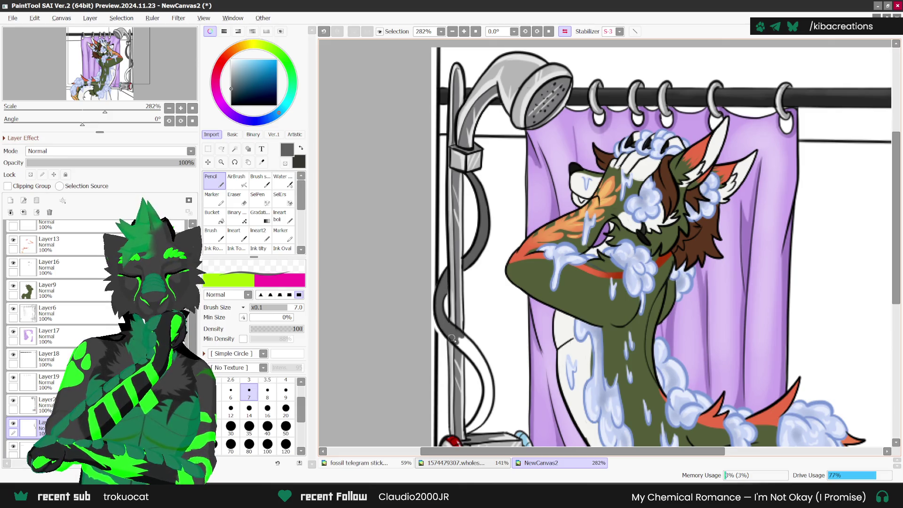
{"action": "scroll", "coordinate": [468, 299], "scroll_direction": "down", "scroll_amount": 1}
{"action": "scroll", "coordinate": [469, 337], "scroll_direction": "down", "scroll_amount": 1}
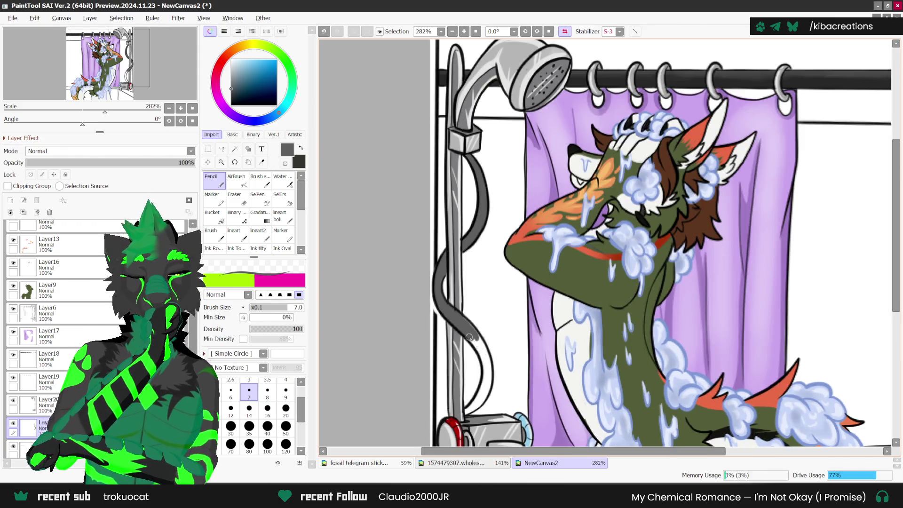
{"action": "mouse_move", "coordinate": [486, 350]}
{"action": "left_mouse_down"}
{"action": "mouse_move", "coordinate": [471, 404]}
{"action": "mouse_move", "coordinate": [487, 379]}
{"action": "left_mouse_up"}
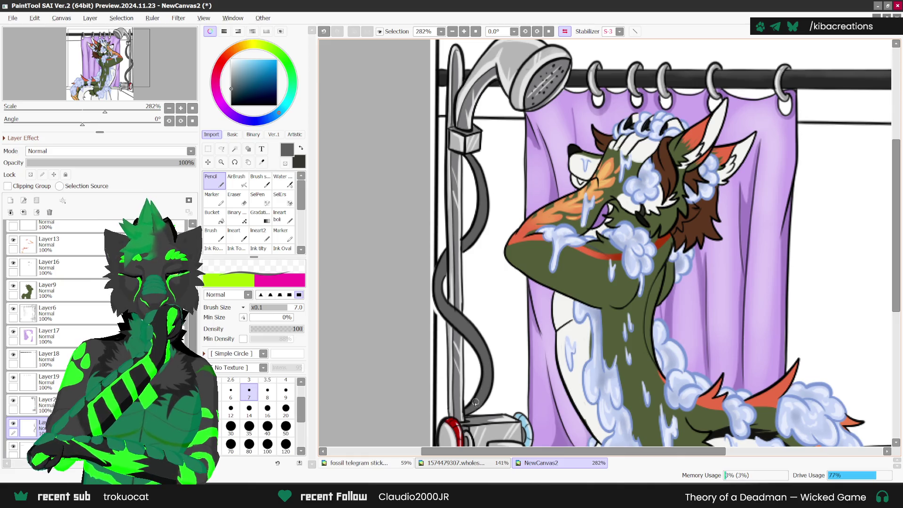
{"action": "scroll", "coordinate": [487, 366], "scroll_direction": "down", "scroll_amount": 1}
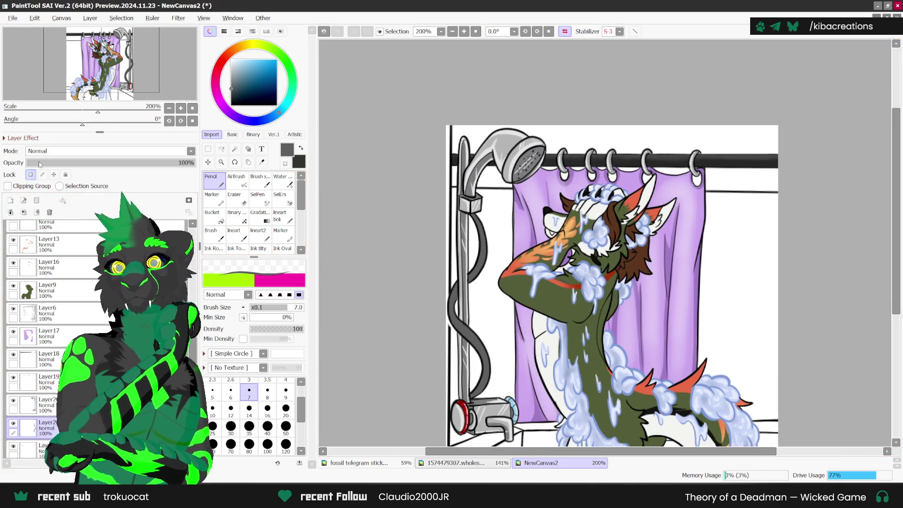
Switch to light grey, undo the last hose stroke and redraw the small outline stroke.
{"action": "left_click", "coordinate": [479, 228], "text": "alt"}
{"action": "scroll", "coordinate": [479, 228], "scroll_direction": "up", "scroll_amount": 1}
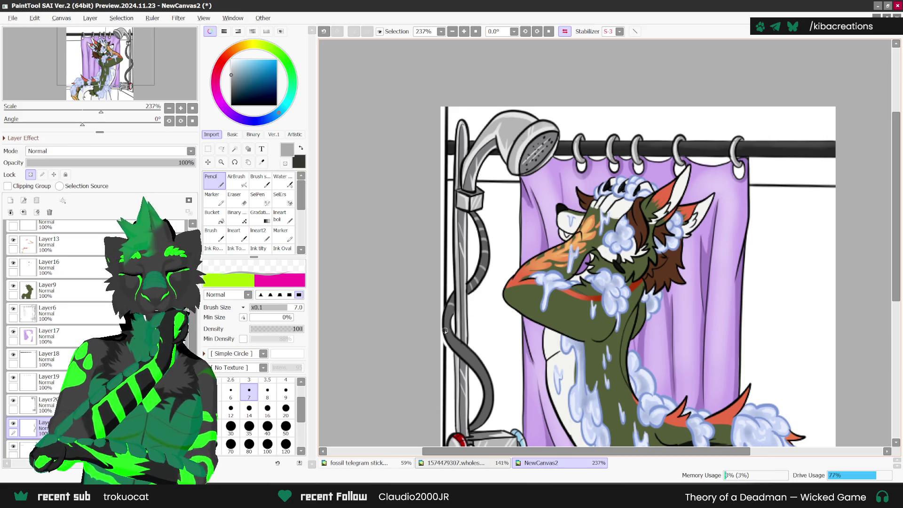
{"action": "key", "text": "ctrl+z"}
{"action": "left_click_drag", "start_coordinate": [439, 314], "coordinate": [447, 314]}
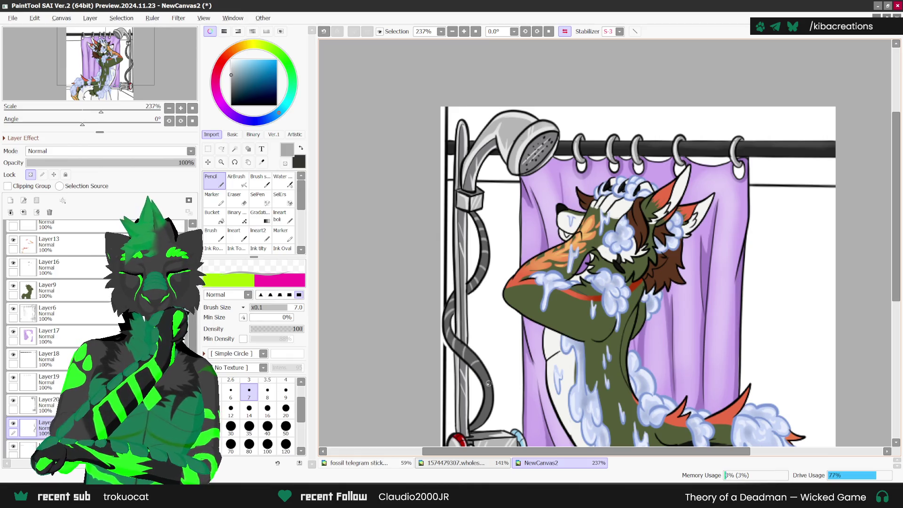
{"action": "scroll", "coordinate": [473, 420], "scroll_direction": "down", "scroll_amount": 4}
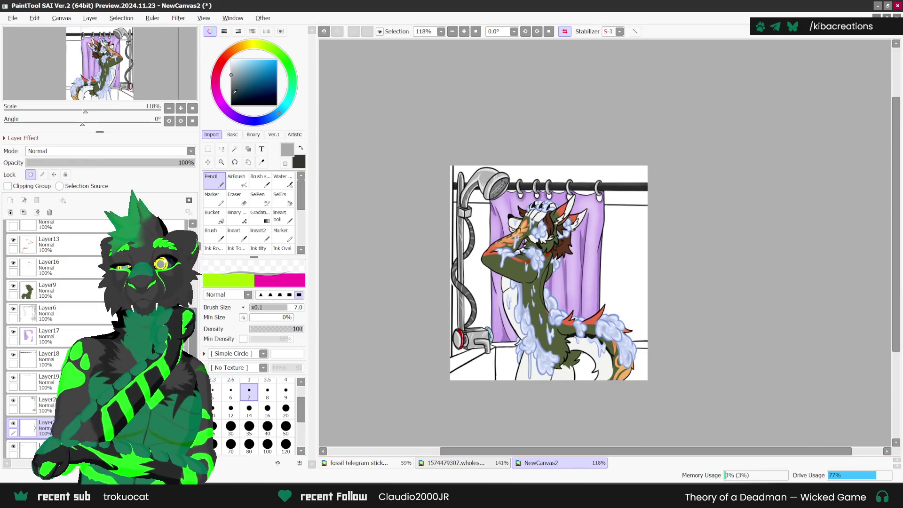
Try canvas colour sampling, then settle on the Pencil with a near-black colour.
{"action": "left_click", "coordinate": [261, 161]}
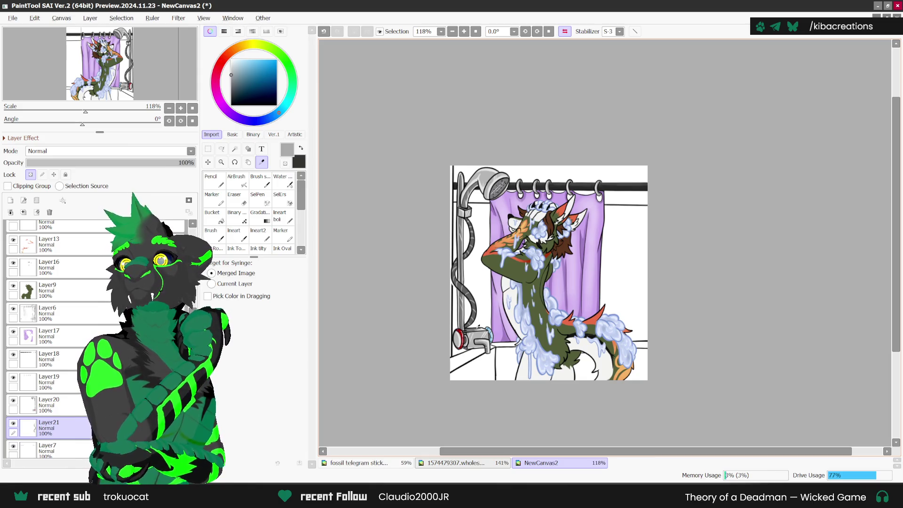
{"action": "scroll", "coordinate": [479, 321], "scroll_direction": "up", "scroll_amount": 2}
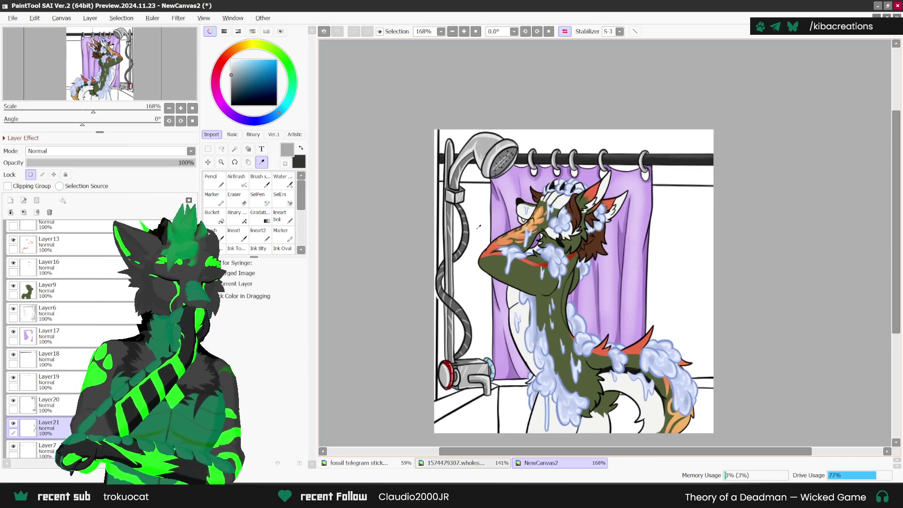
{"action": "scroll", "coordinate": [478, 321], "scroll_direction": "up", "scroll_amount": 1}
{"action": "scroll", "coordinate": [478, 321], "scroll_direction": "up", "scroll_amount": 1}
{"action": "scroll", "coordinate": [478, 321], "scroll_direction": "up", "scroll_amount": 1}
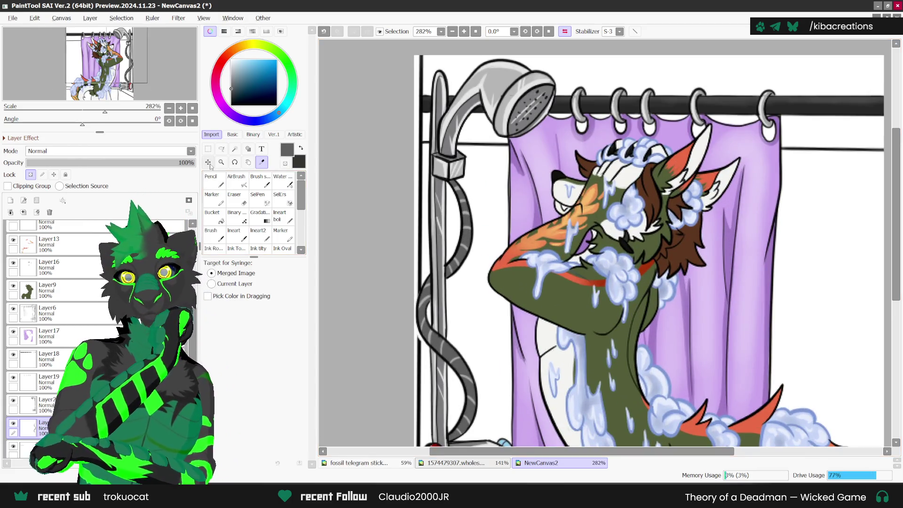
{"action": "left_click", "coordinate": [210, 178]}
{"action": "left_click", "coordinate": [231, 96]}
{"action": "scroll", "coordinate": [484, 205], "scroll_direction": "up", "scroll_amount": 1}
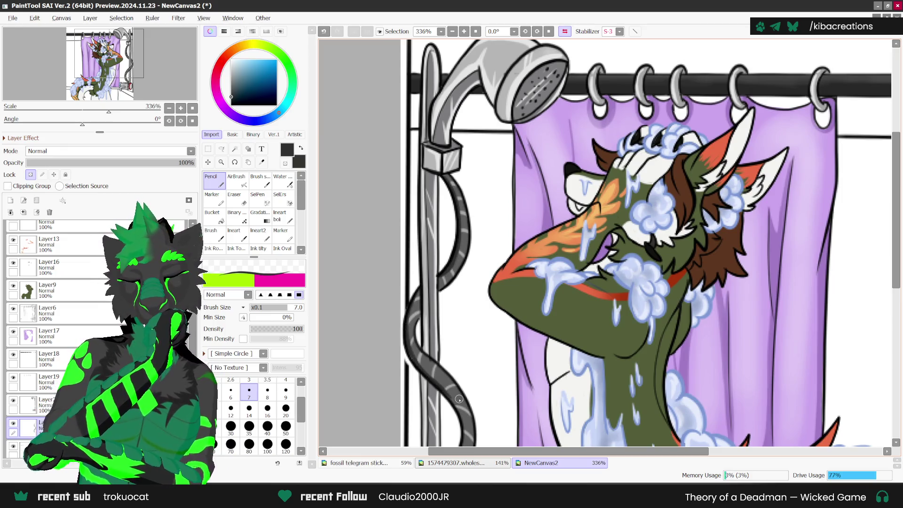
{"action": "scroll", "coordinate": [490, 153], "scroll_direction": "down", "scroll_amount": 1}
{"action": "scroll", "coordinate": [490, 154], "scroll_direction": "down", "scroll_amount": 2}
{"action": "scroll", "coordinate": [490, 153], "scroll_direction": "up", "scroll_amount": 1}
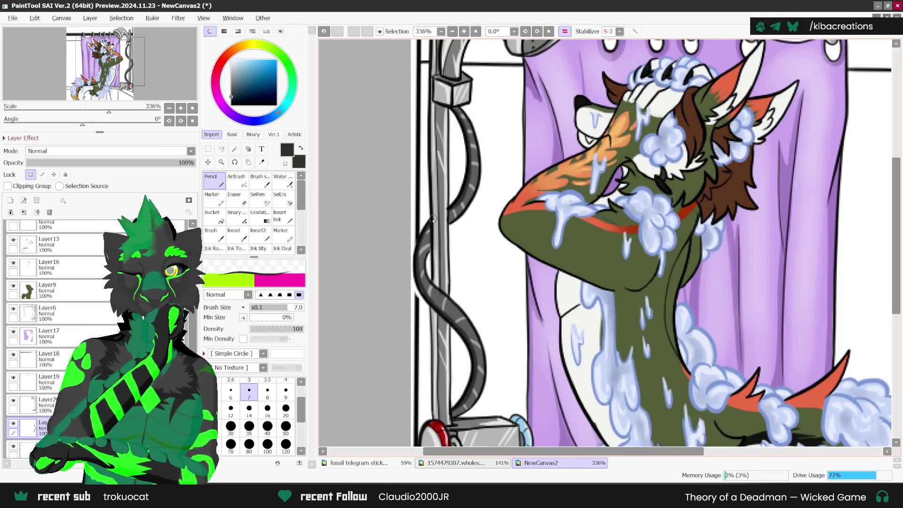
{"action": "scroll", "coordinate": [455, 430], "scroll_direction": "down", "scroll_amount": 1}
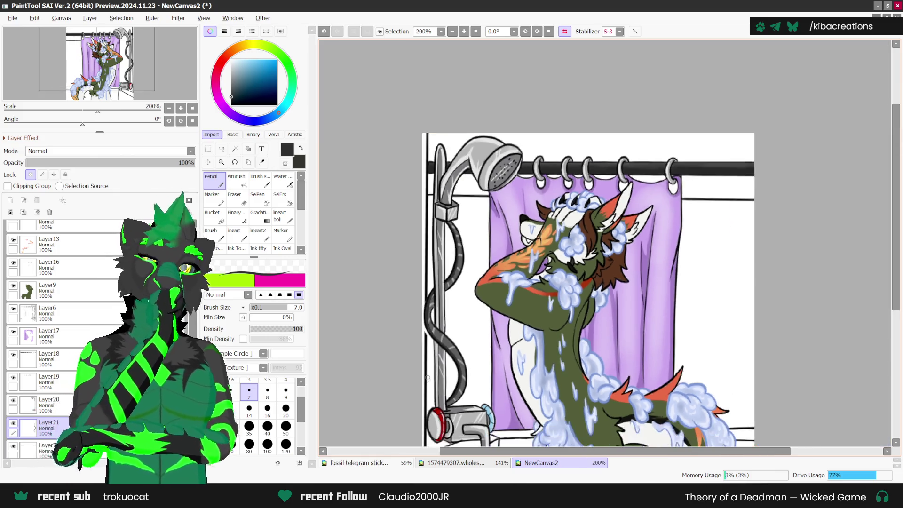
{"action": "scroll", "coordinate": [456, 430], "scroll_direction": "down", "scroll_amount": 1}
{"action": "scroll", "coordinate": [455, 430], "scroll_direction": "down", "scroll_amount": 1}
{"action": "scroll", "coordinate": [629, 366], "scroll_direction": "down", "scroll_amount": 1}
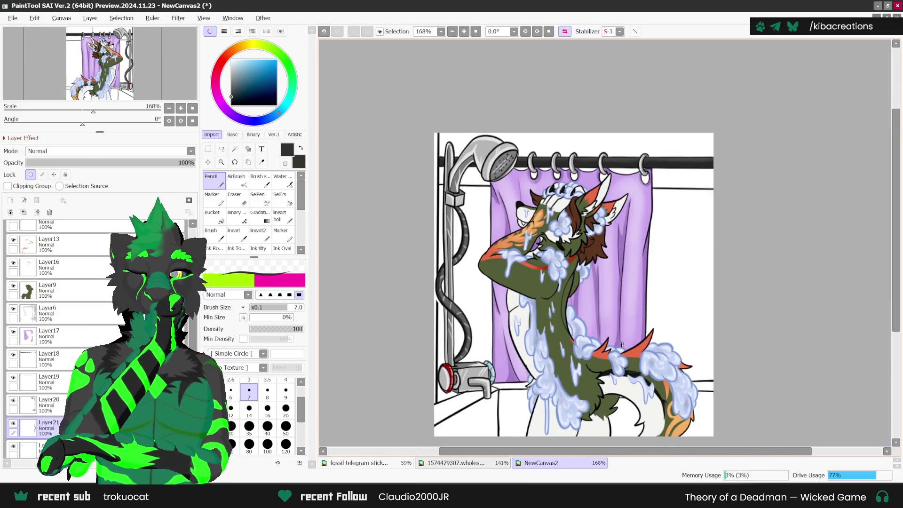
Select the layer below Layer21 and set the drawing colour to grey.
{"action": "scroll", "coordinate": [490, 226], "scroll_direction": "down", "scroll_amount": 1}
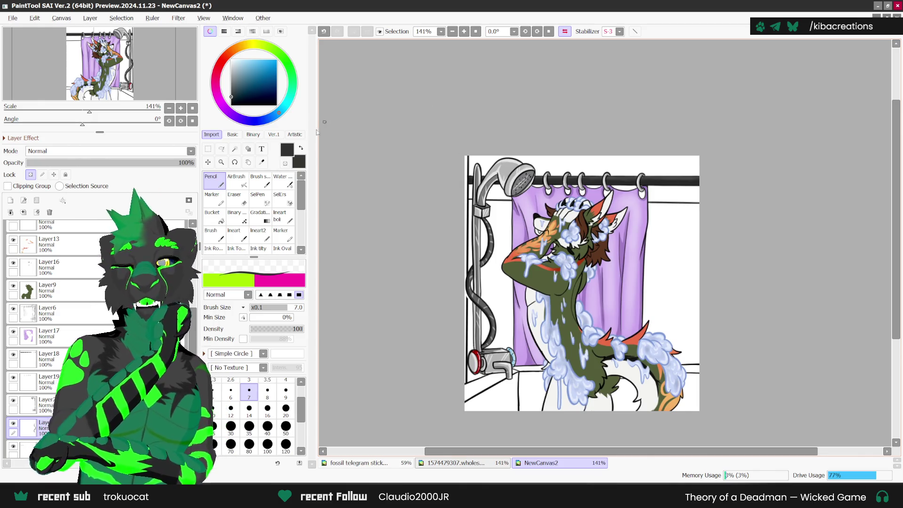
{"action": "left_click", "coordinate": [28, 446]}
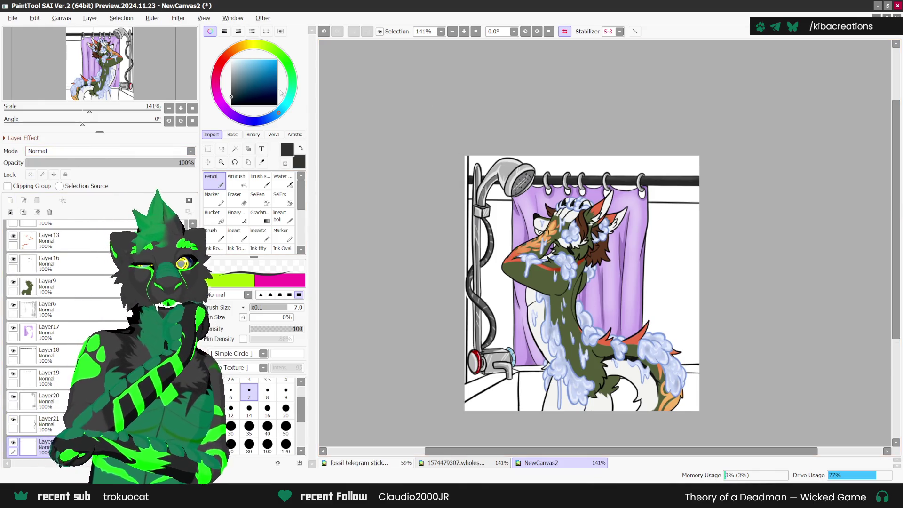
{"action": "left_click", "coordinate": [231, 79]}
{"action": "scroll", "coordinate": [469, 178], "scroll_direction": "up", "scroll_amount": 1}
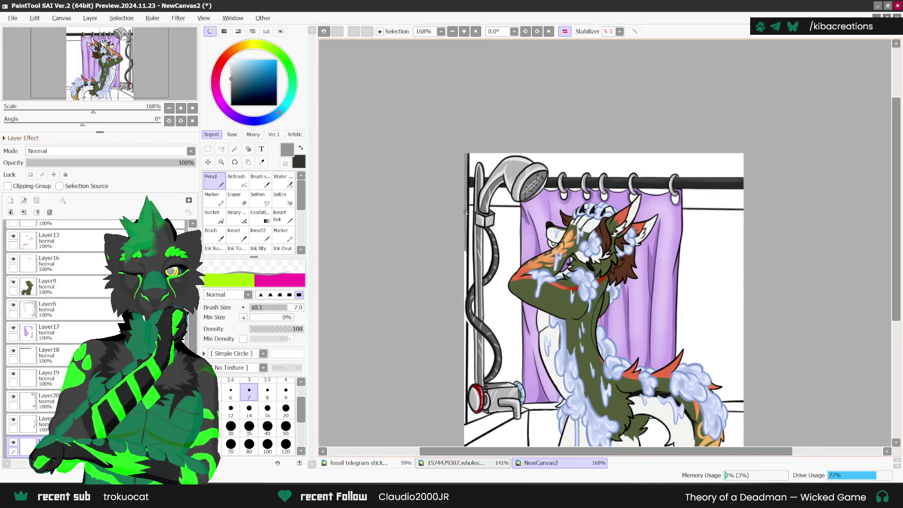
{"action": "scroll", "coordinate": [466, 273], "scroll_direction": "up", "scroll_amount": 1}
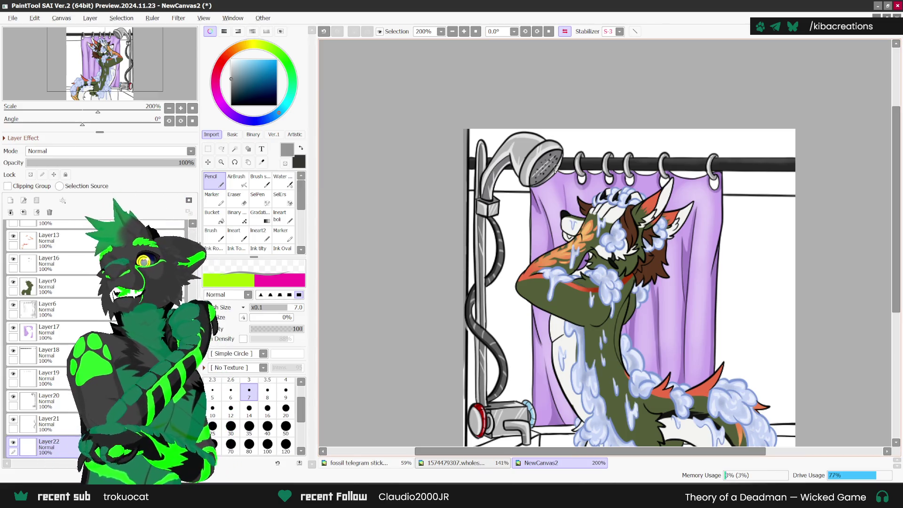
Switch to the fossil telegram stickers part 12 document.
{"action": "scroll", "coordinate": [591, 283], "scroll_direction": "up", "scroll_amount": 1}
{"action": "scroll", "coordinate": [590, 284], "scroll_direction": "up", "scroll_amount": 1}
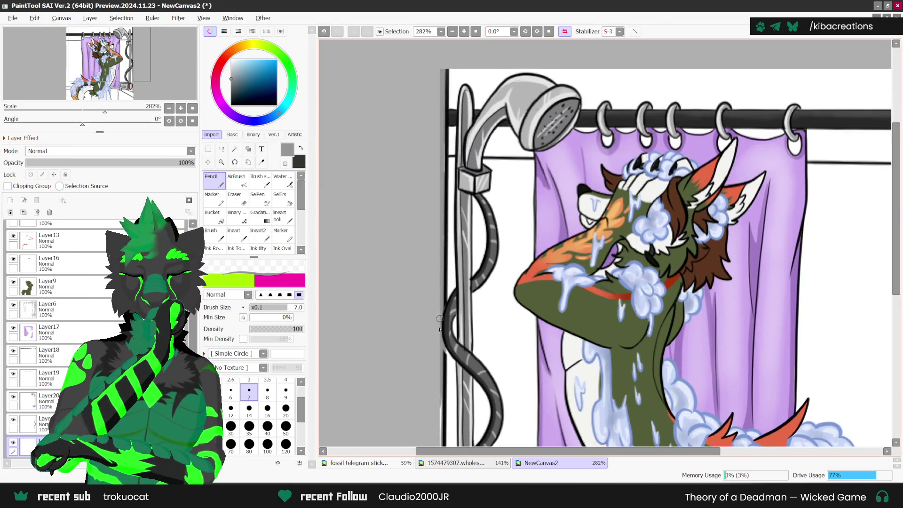
{"action": "scroll", "coordinate": [591, 283], "scroll_direction": "up", "scroll_amount": 1}
{"action": "scroll", "coordinate": [457, 332], "scroll_direction": "down", "scroll_amount": 3}
{"action": "left_click", "coordinate": [397, 463]}
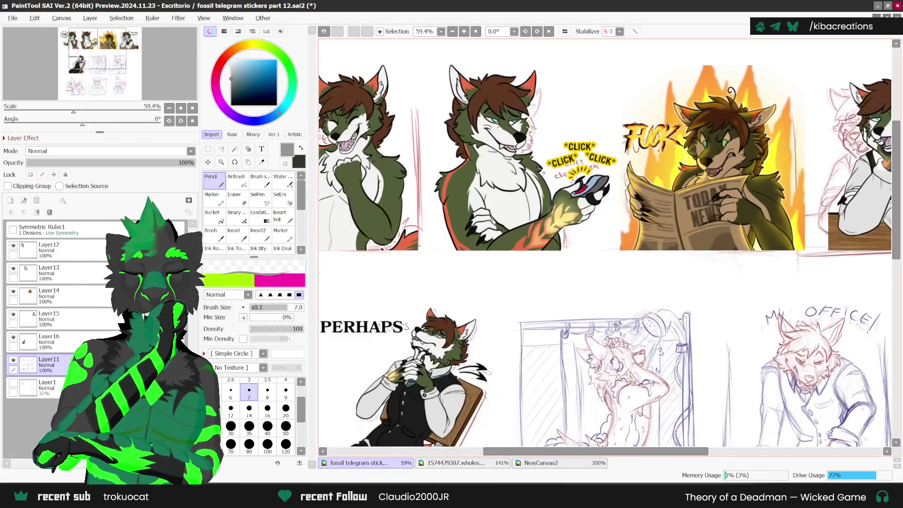
Zoom out to see all five coloured wolf stickers, then return to NewCanvas2.
{"action": "scroll", "coordinate": [647, 267], "scroll_direction": "down", "scroll_amount": 1}
{"action": "scroll", "coordinate": [648, 268], "scroll_direction": "down", "scroll_amount": 1}
{"action": "scroll", "coordinate": [648, 268], "scroll_direction": "down", "scroll_amount": 1}
{"action": "scroll", "coordinate": [648, 268], "scroll_direction": "down", "scroll_amount": 1}
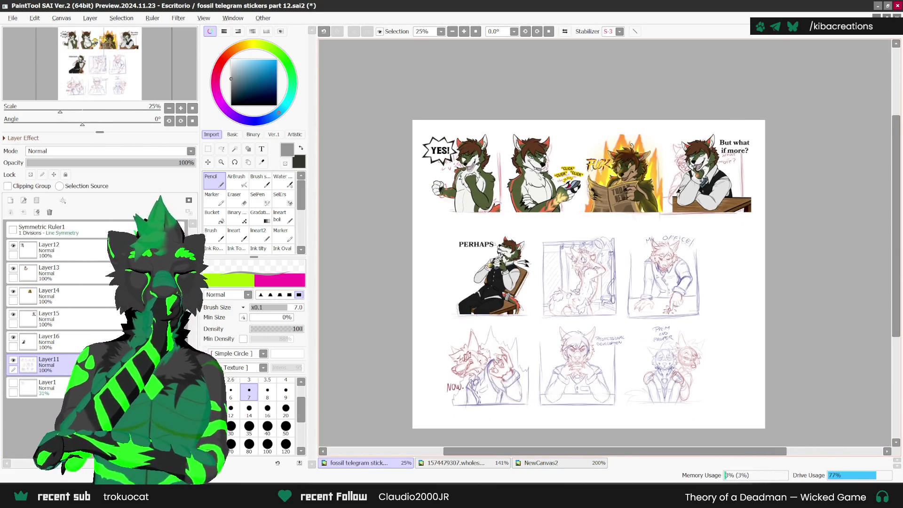
{"action": "scroll", "coordinate": [637, 322], "scroll_direction": "up", "scroll_amount": 1}
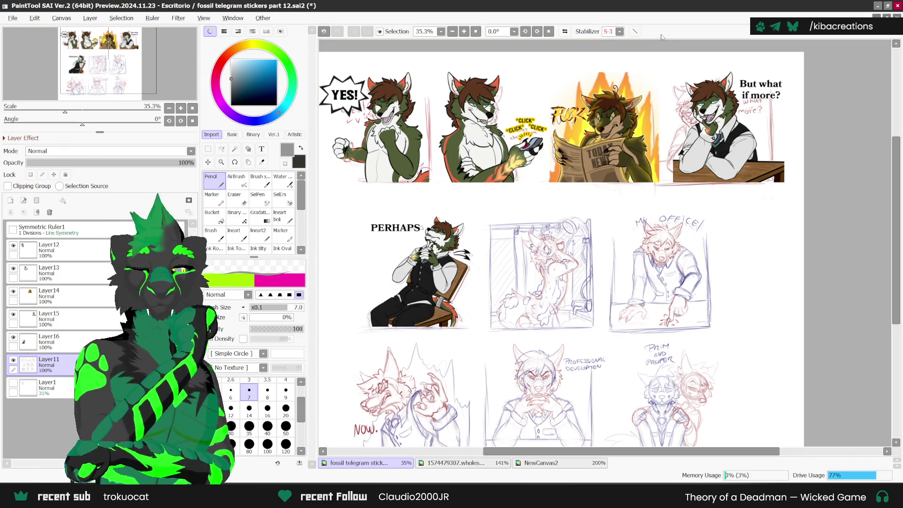
{"action": "left_click", "coordinate": [532, 467]}
Create the new blank layer Layer23 with Ctrl+Shift+N.
{"action": "scroll", "coordinate": [449, 358], "scroll_direction": "down", "scroll_amount": 1}
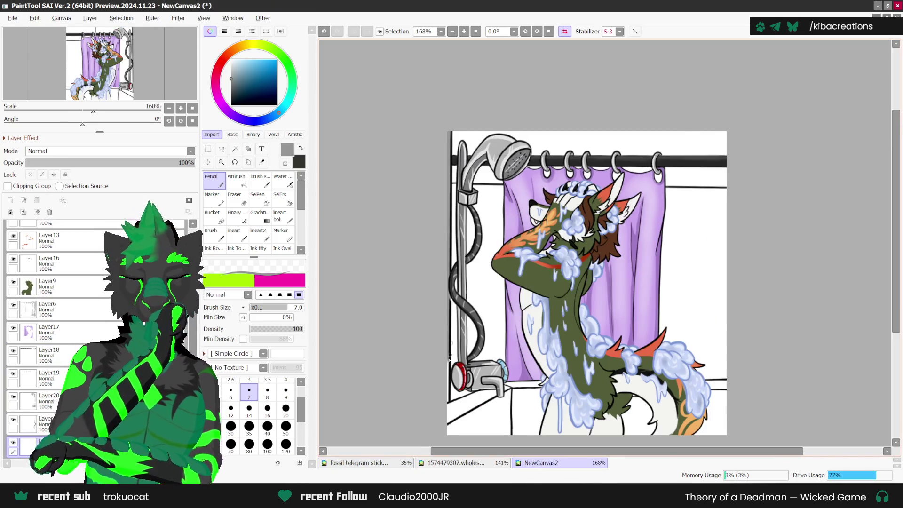
{"action": "scroll", "coordinate": [449, 358], "scroll_direction": "up", "scroll_amount": 1}
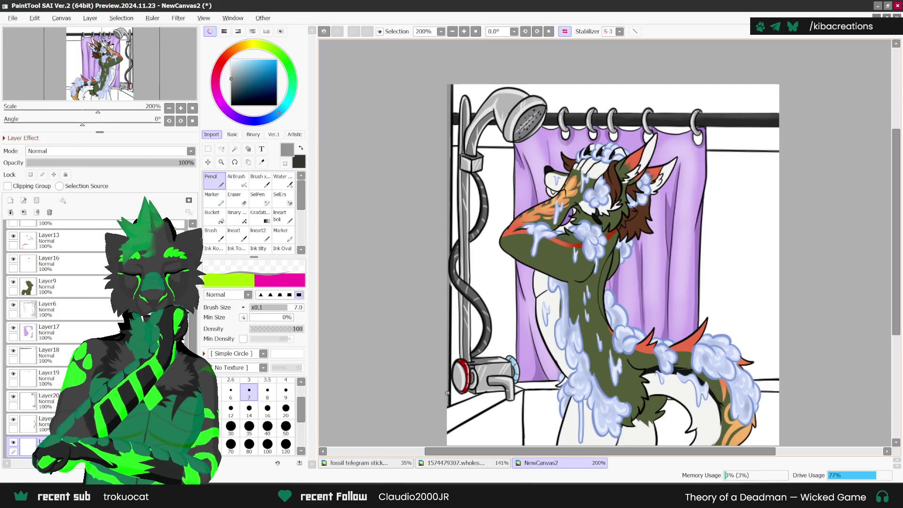
{"action": "scroll", "coordinate": [447, 393], "scroll_direction": "down", "scroll_amount": 2}
{"action": "scroll", "coordinate": [447, 393], "scroll_direction": "down", "scroll_amount": 1}
{"action": "scroll", "coordinate": [667, 342], "scroll_direction": "down", "scroll_amount": 1}
{"action": "scroll", "coordinate": [669, 334], "scroll_direction": "up", "scroll_amount": 2}
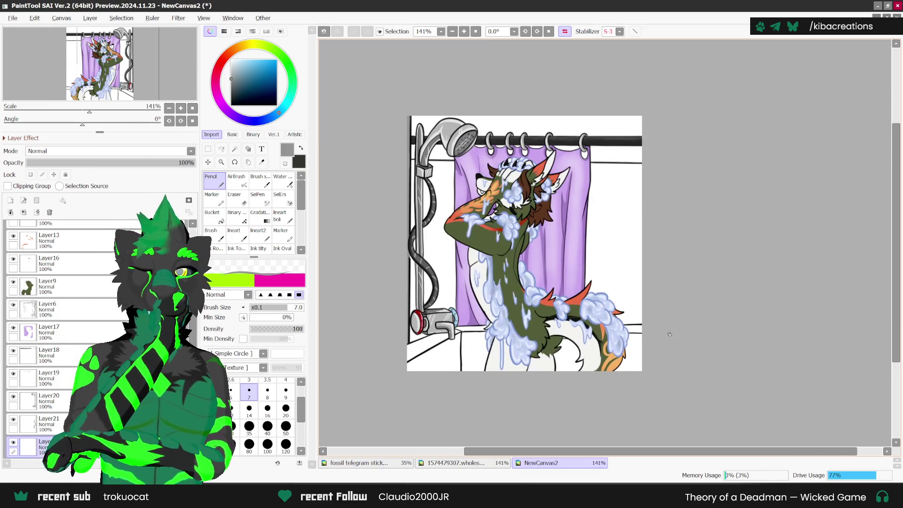
{"action": "scroll", "coordinate": [47, 329], "scroll_direction": "down", "scroll_amount": 1}
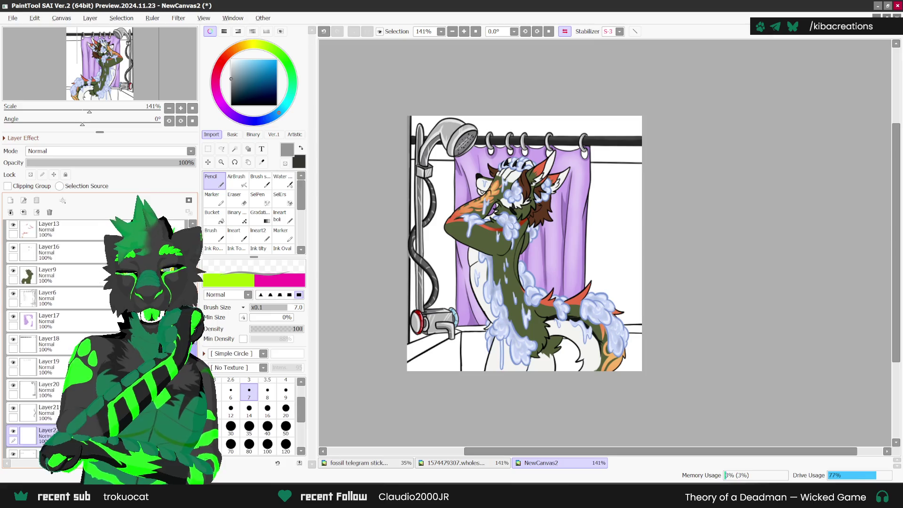
{"action": "scroll", "coordinate": [47, 329], "scroll_direction": "down", "scroll_amount": 1}
{"action": "key", "text": "ctrl+shift+n"}
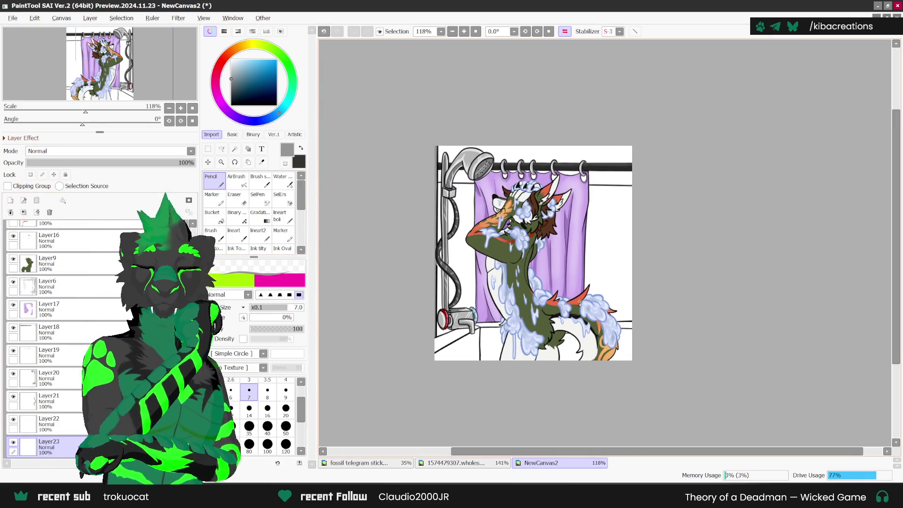
Pick a very light blue for the soap and rotate the view to -22.5°.
{"action": "left_click_drag", "start_coordinate": [545, 374], "coordinate": [550, 364]}
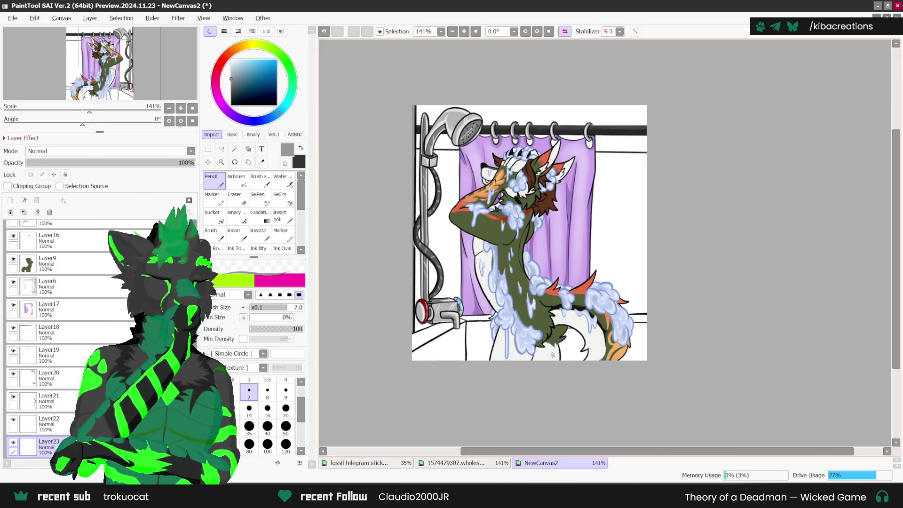
{"action": "scroll", "coordinate": [550, 363], "scroll_direction": "up", "scroll_amount": 1}
{"action": "left_click", "coordinate": [236, 61]}
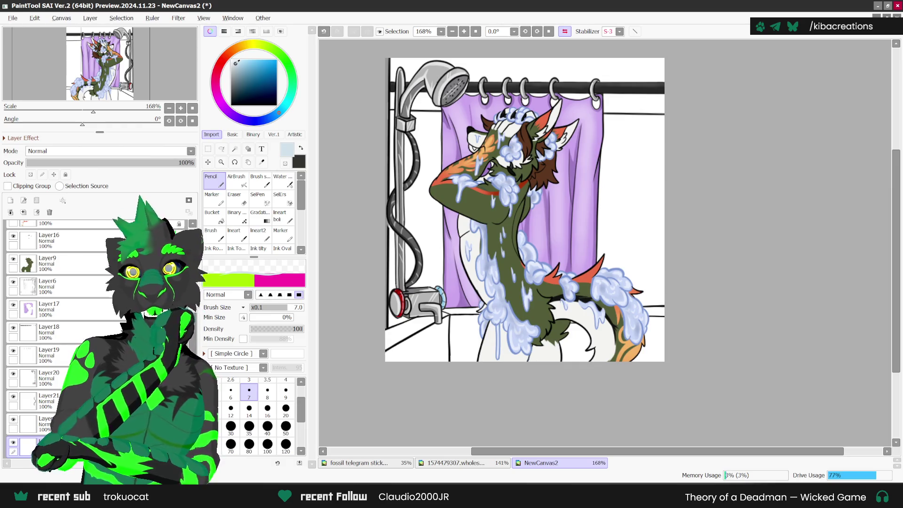
{"action": "key", "text": "Delete"}
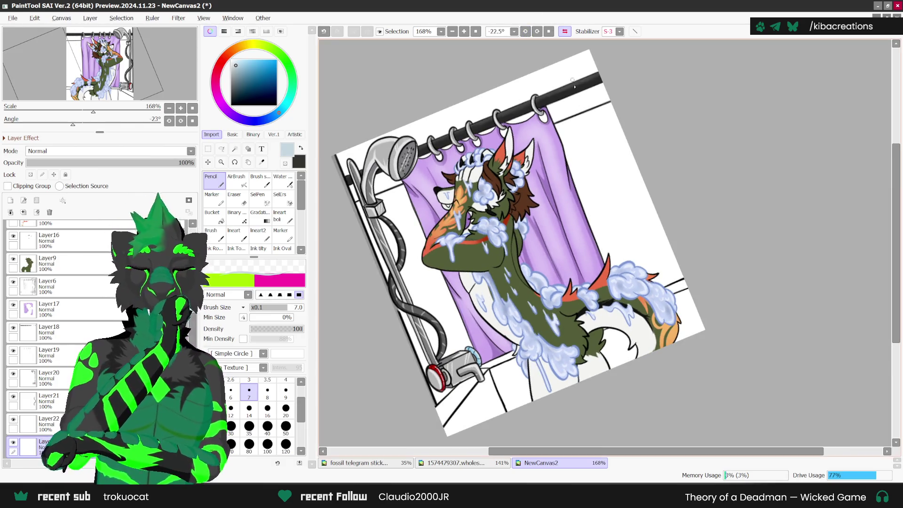